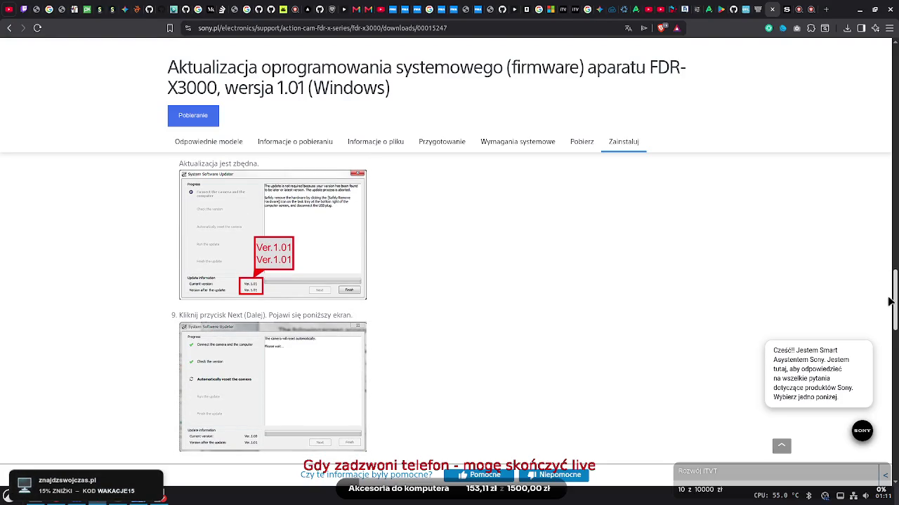
# Return to the FDR-X3000 downloads list and open the PlayMemories Home download page
pyautogui.moveTo(888, 302)
pyautogui.mouseDown()
pyautogui.moveTo(896, 382)
pyautogui.moveTo(896, 344)
pyautogui.mouseUp()
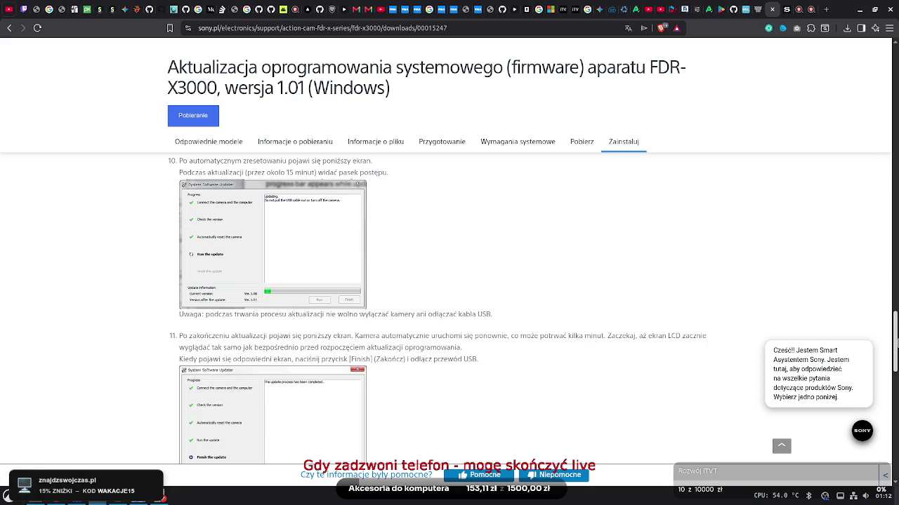
pyautogui.moveTo(897, 344)
pyautogui.mouseDown()
pyautogui.moveTo(896, 403)
pyautogui.moveTo(894, 56)
pyautogui.mouseUp()
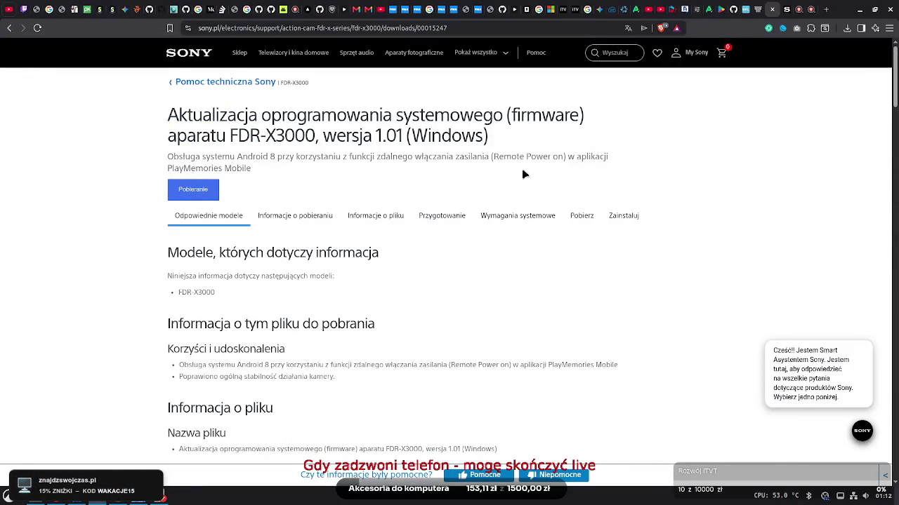
pyautogui.scroll(-20, 868, 279)
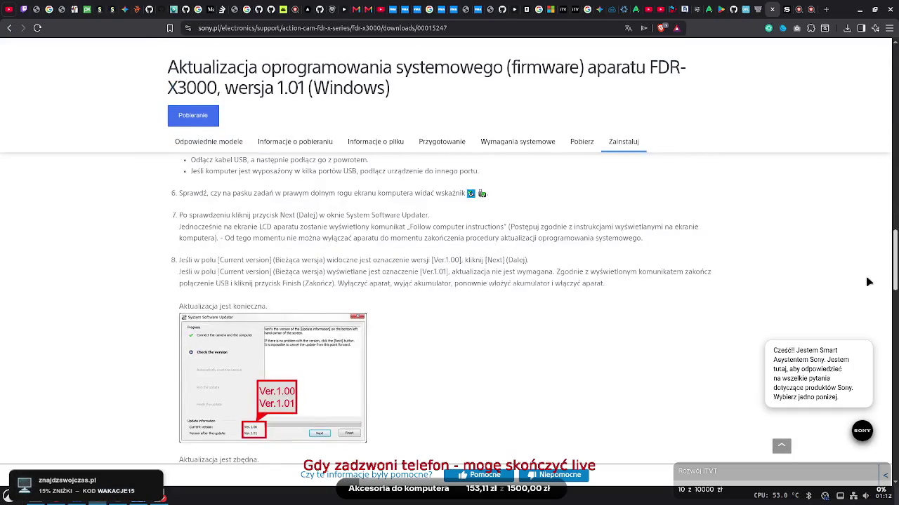
pyautogui.press('Home')
pyautogui.click(9, 28)
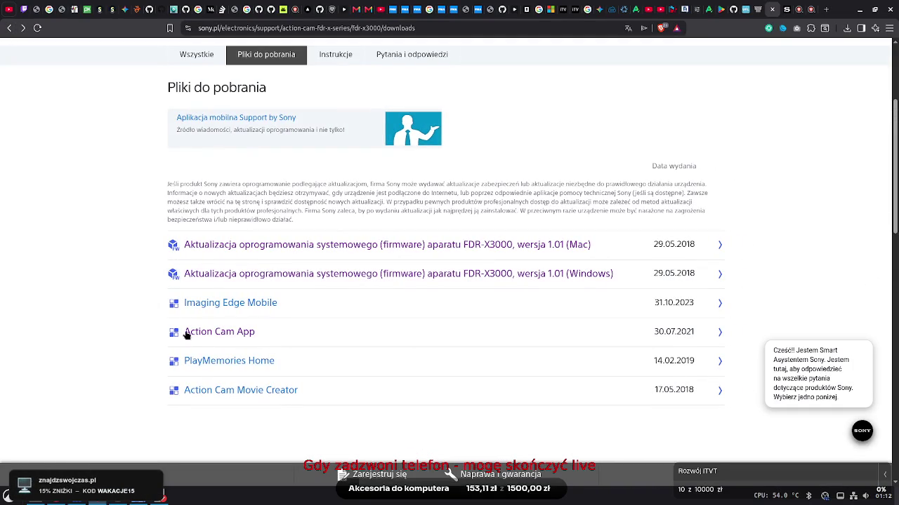
pyautogui.click(207, 360)
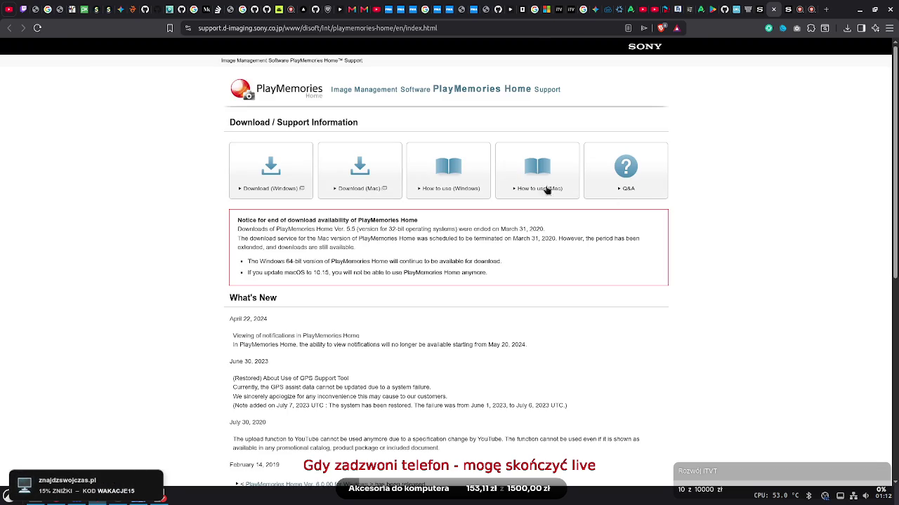
# Skim the PlayMemories Home Windows guide, close that tab, and open Action Cam Movie Creator
pyautogui.click(444, 186)
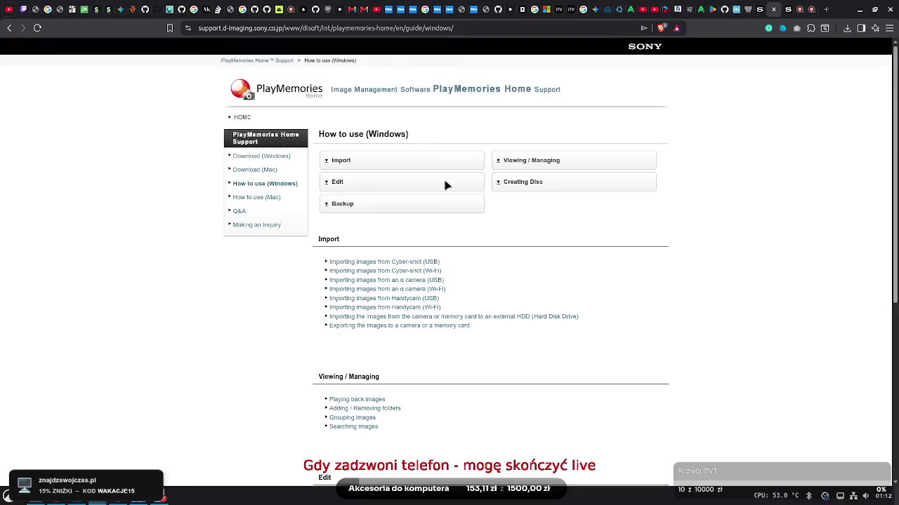
pyautogui.scroll(-5, 871, 407)
pyautogui.scroll(5, 842, 211)
pyautogui.click(9, 28)
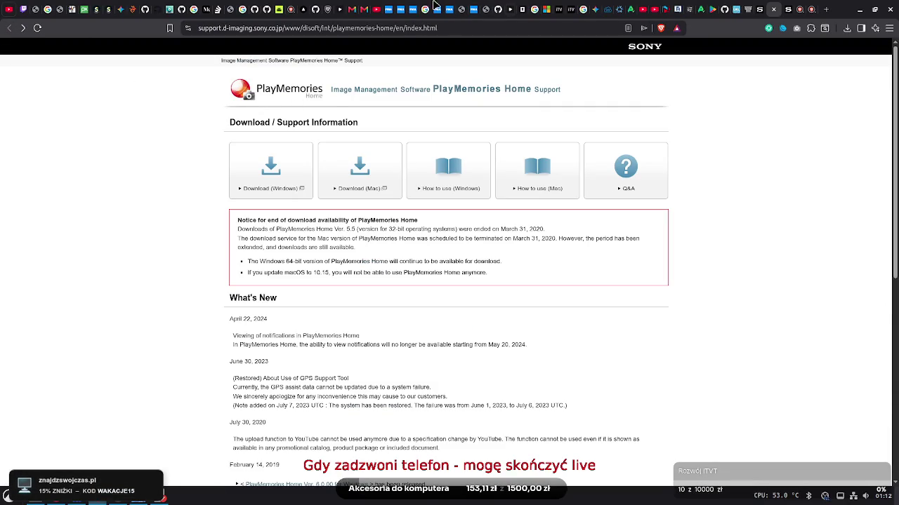
pyautogui.hotkey('ctrl', 'w')
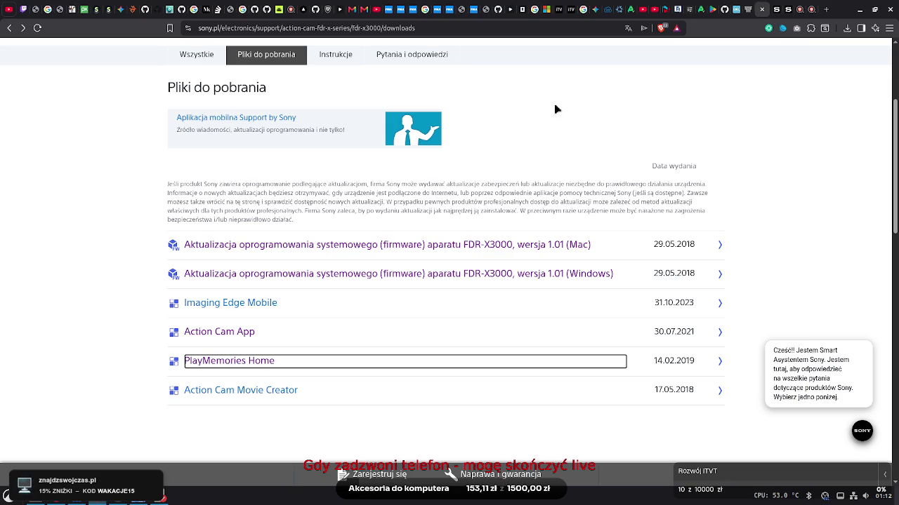
pyautogui.click(242, 390)
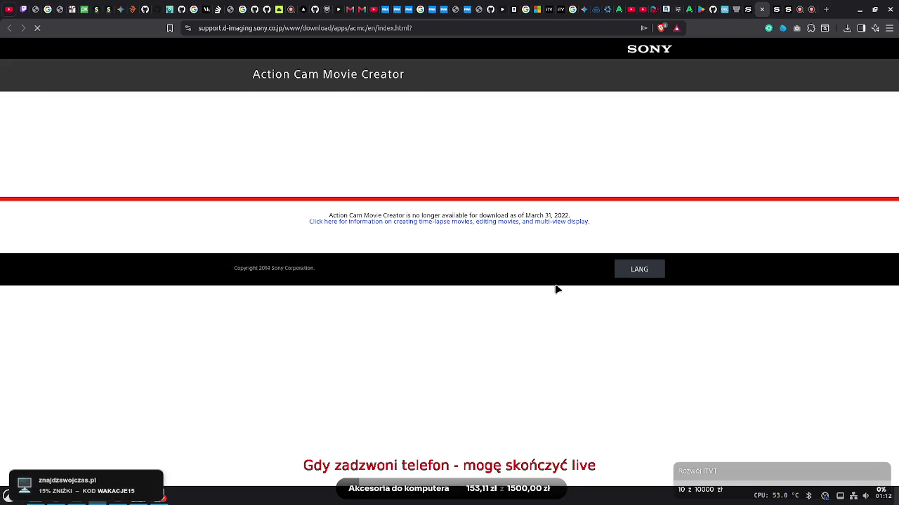
# Select the app name in the availability notice, then close the Action Cam Movie Creator page
pyautogui.moveTo(375, 217); pyautogui.dragTo(542, 216)
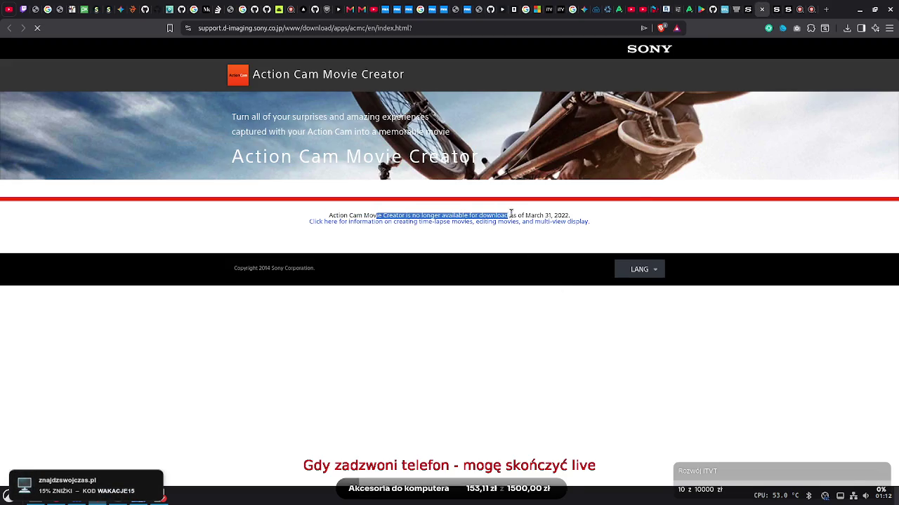
pyautogui.click(584, 217)
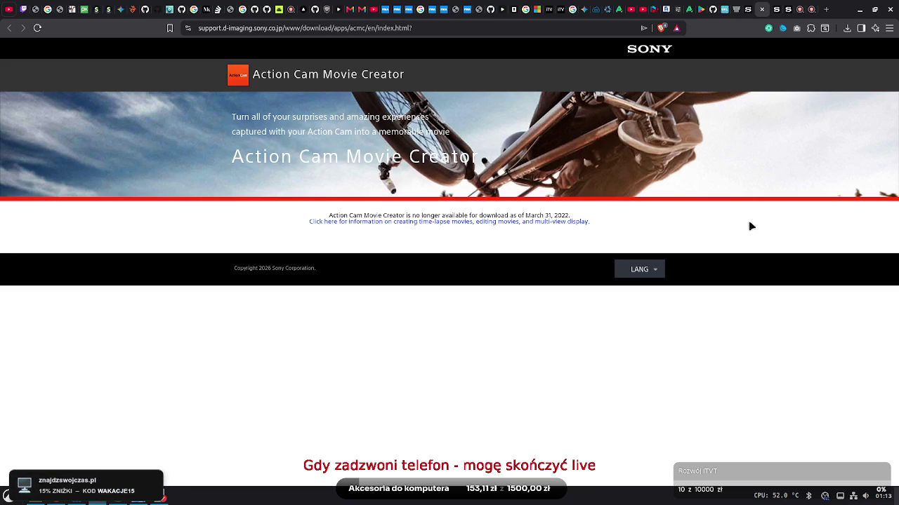
pyautogui.click(763, 10)
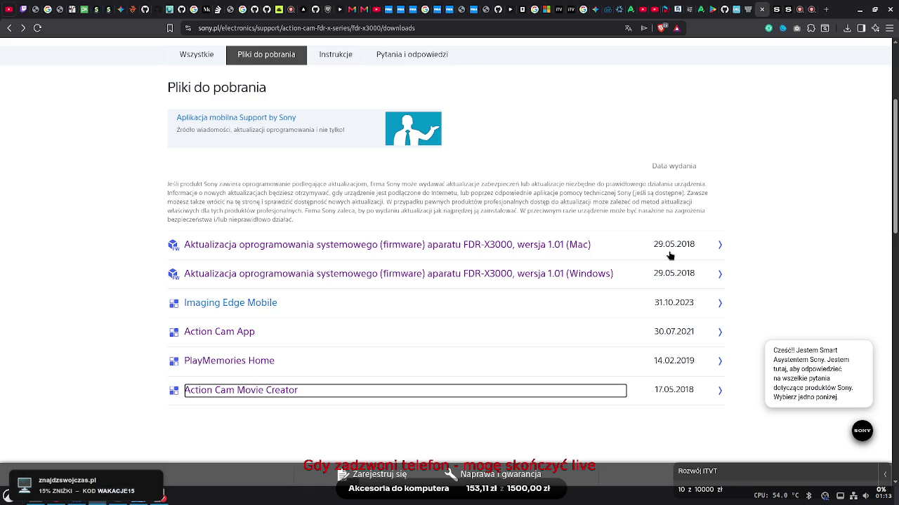
# Select the FDR-X3000 warning saying the product isn't sold in Polska
pyautogui.scroll(2, 718, 303)
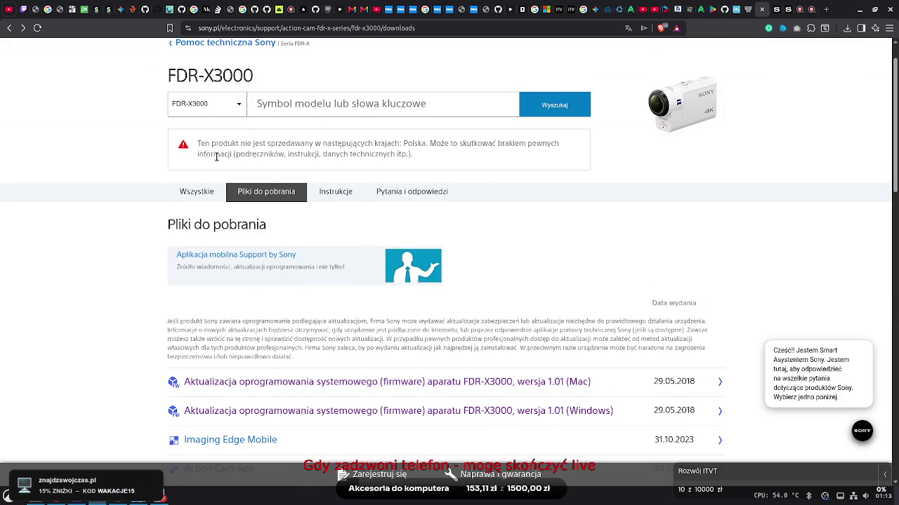
pyautogui.moveTo(199, 144)
pyautogui.mouseDown()
pyautogui.moveTo(566, 149)
pyautogui.moveTo(586, 161)
pyautogui.mouseUp()
pyautogui.moveTo(240, 143); pyautogui.dragTo(425, 146)
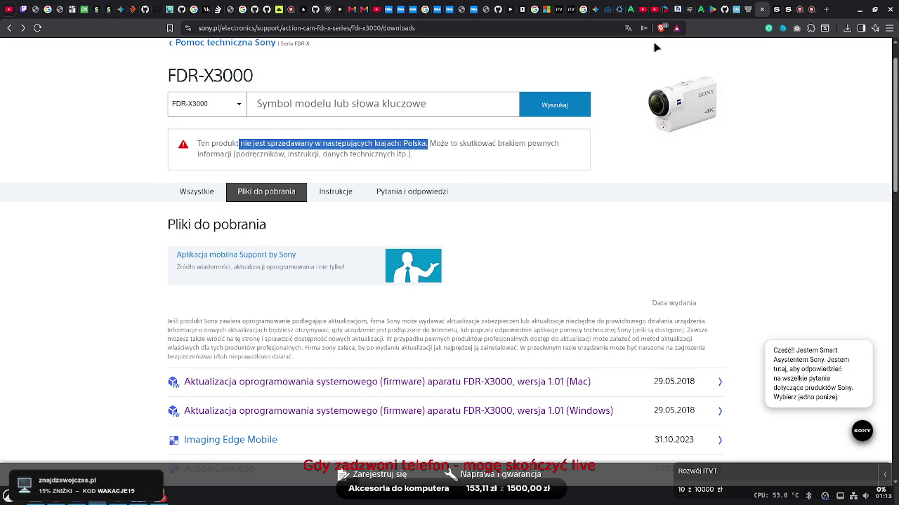
# Close the PlayMemories Home, time-lapse guide and search tabs, landing on the Free Music Archive chiptune list
pyautogui.click(778, 9)
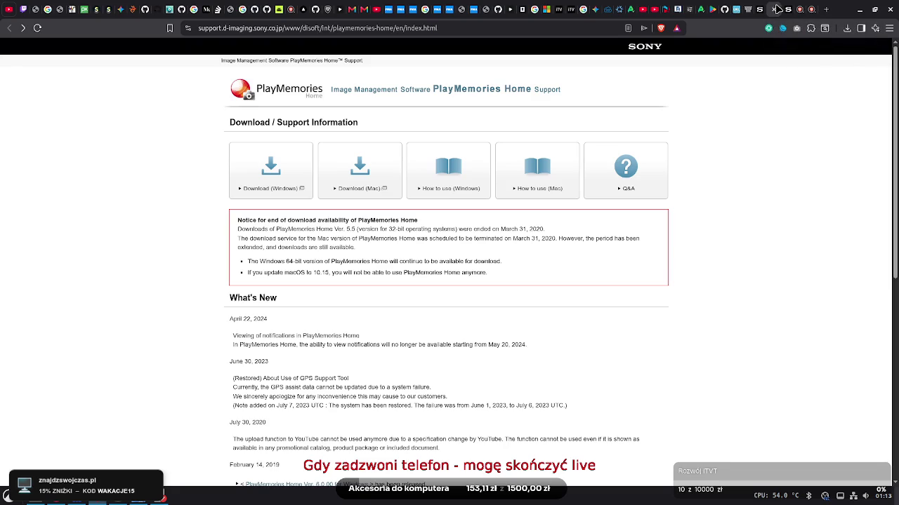
pyautogui.click(773, 8)
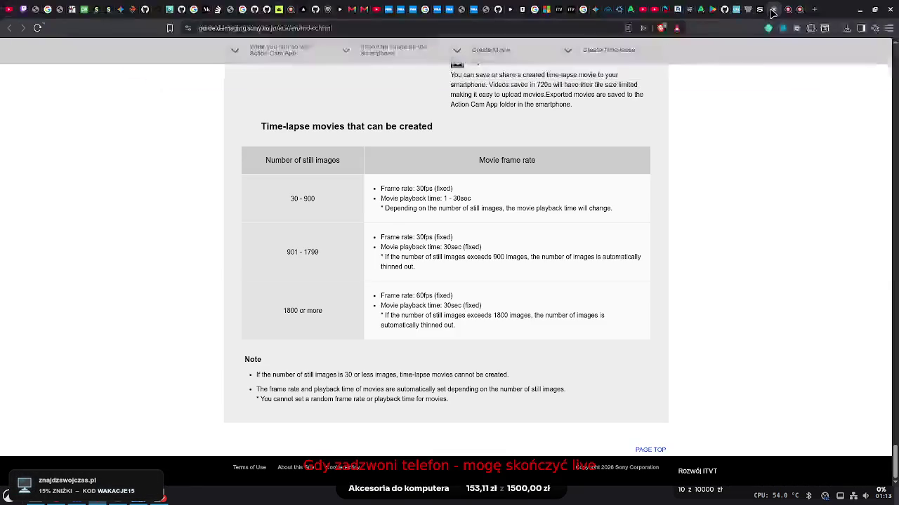
pyautogui.click(772, 8)
pyautogui.click(772, 9)
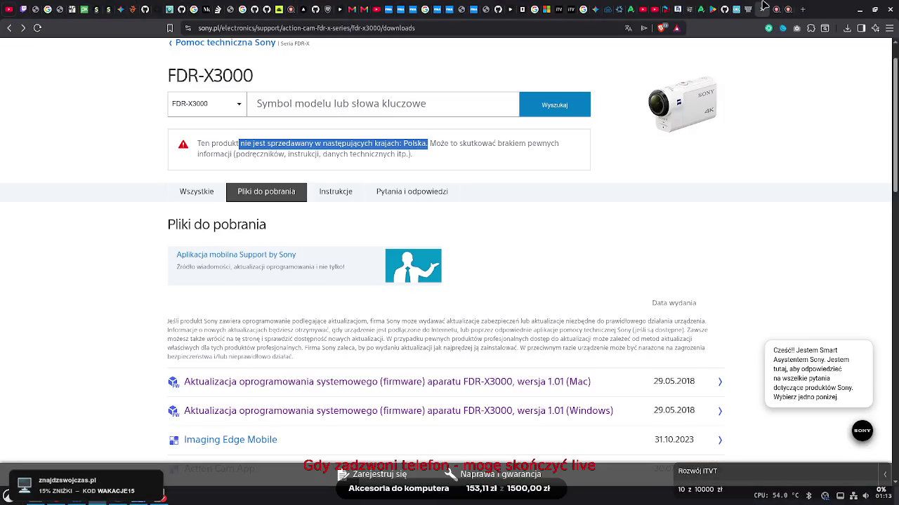
pyautogui.click(415, 7)
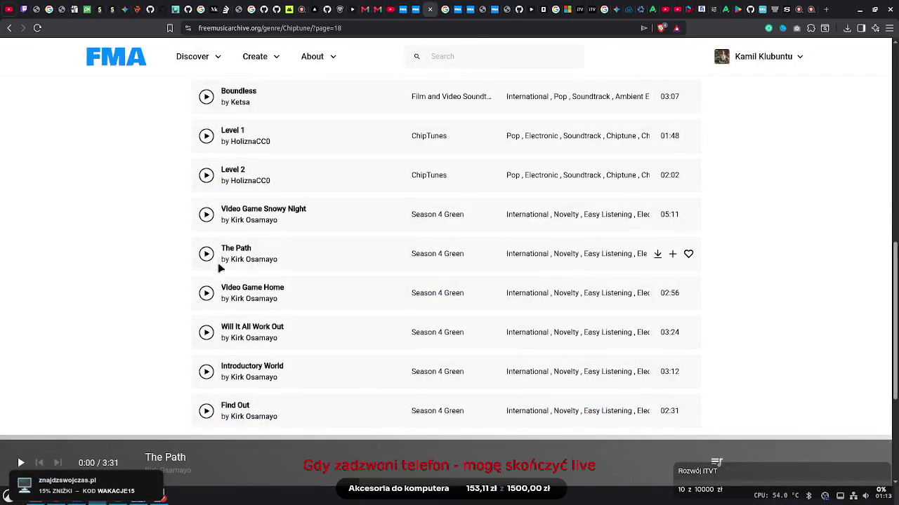
# Load a chiptune track, glance at the Arena battle chat, then return to the FDR-X3000 downloads tab
pyautogui.click(207, 294)
pyautogui.click(752, 9)
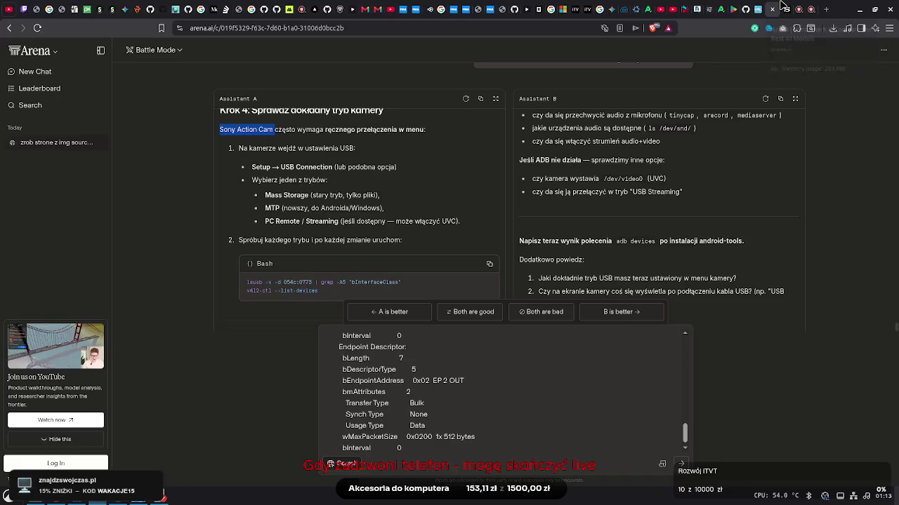
pyautogui.click(780, 9)
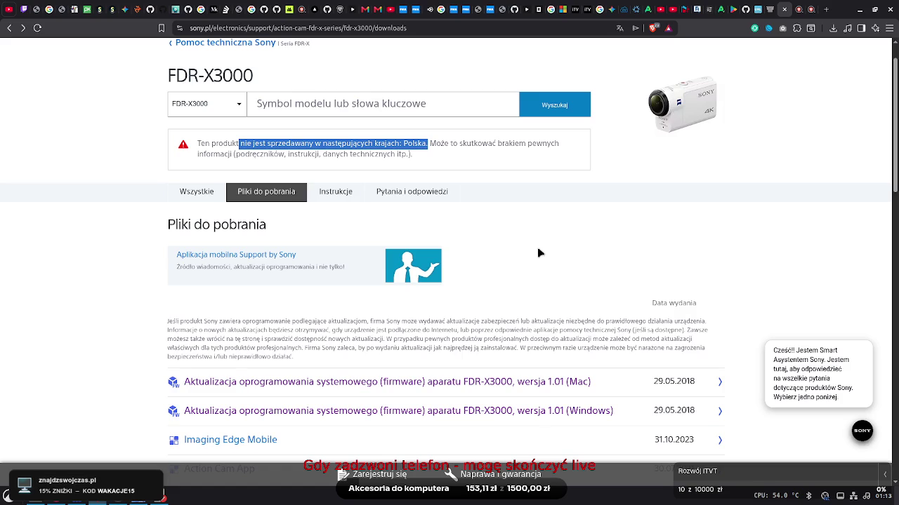
# Open the FDR-X3000 Q&A list and open the USB connection FAQ in a background tab
pyautogui.click(405, 196)
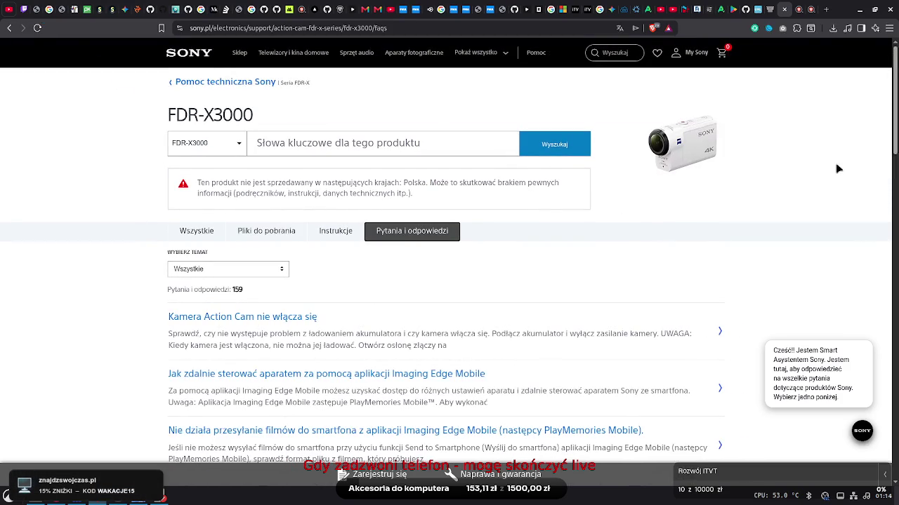
pyautogui.scroll(-3, 836, 165)
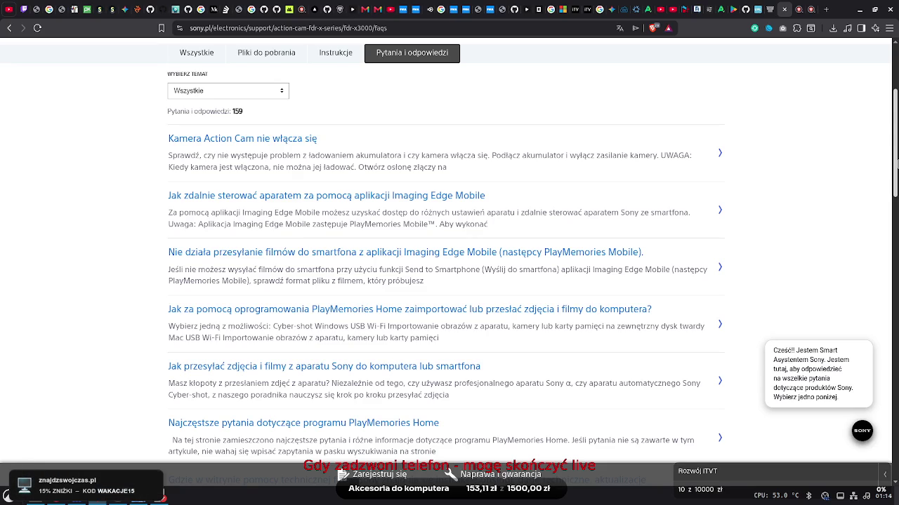
pyautogui.scroll(-1, 449, 250)
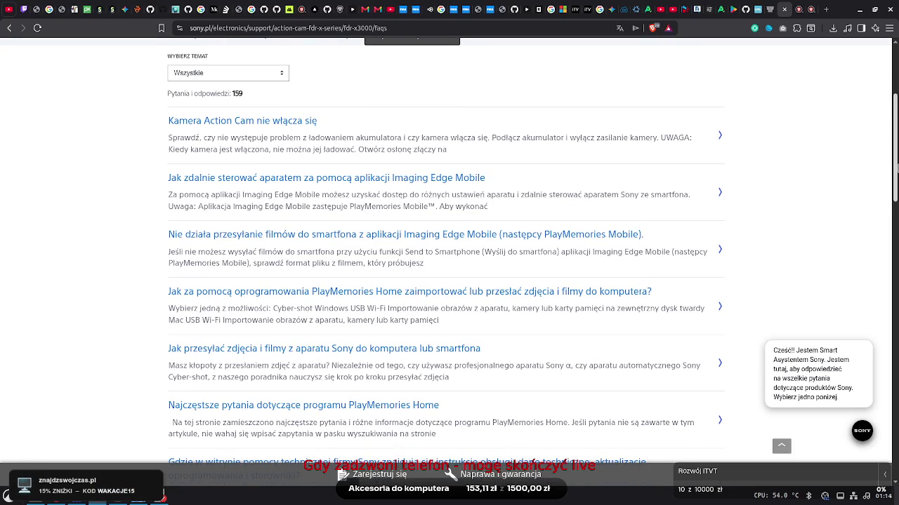
pyautogui.scroll(-1, 449, 267)
pyautogui.scroll(-5, 449, 267)
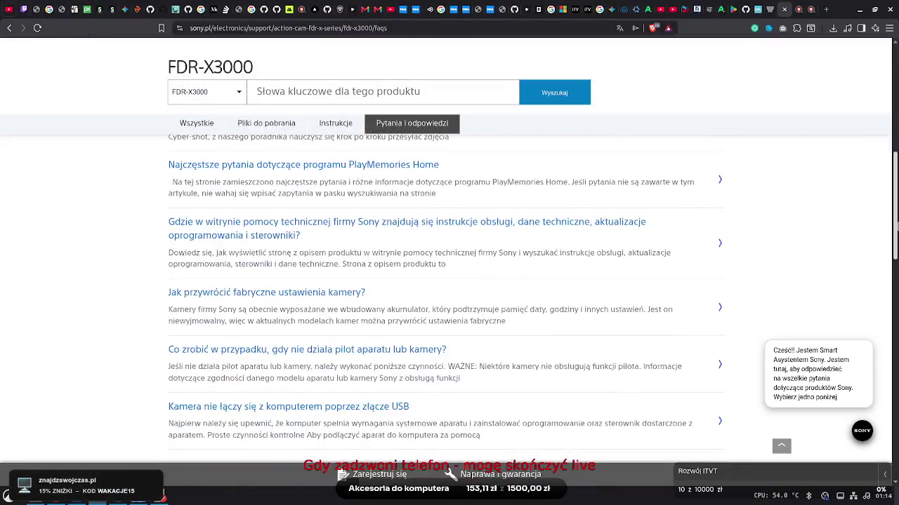
pyautogui.scroll(-3, 895, 253)
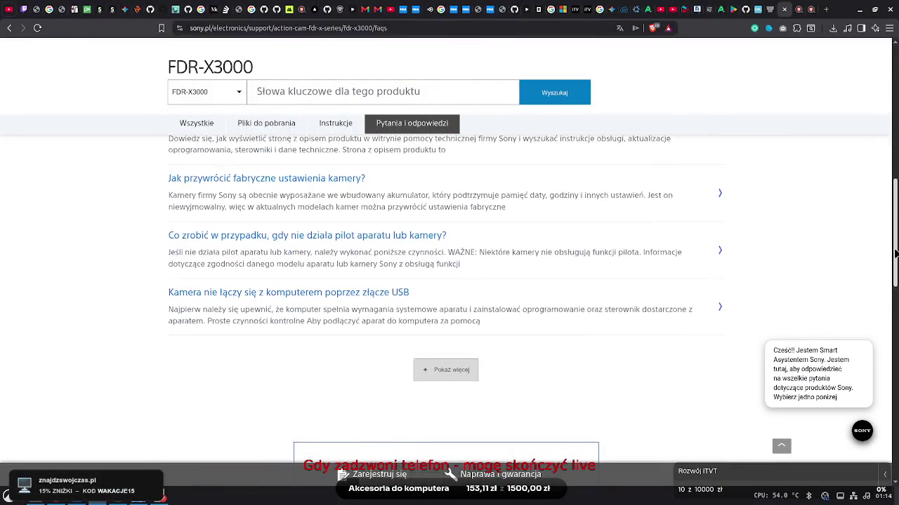
pyautogui.scroll(-1, 895, 252)
pyautogui.rightClick(370, 251)
pyautogui.click(406, 261)
# Load more FAQ entries and open the IBM Cloud Video (Ustream) streaming article
pyautogui.click(444, 330)
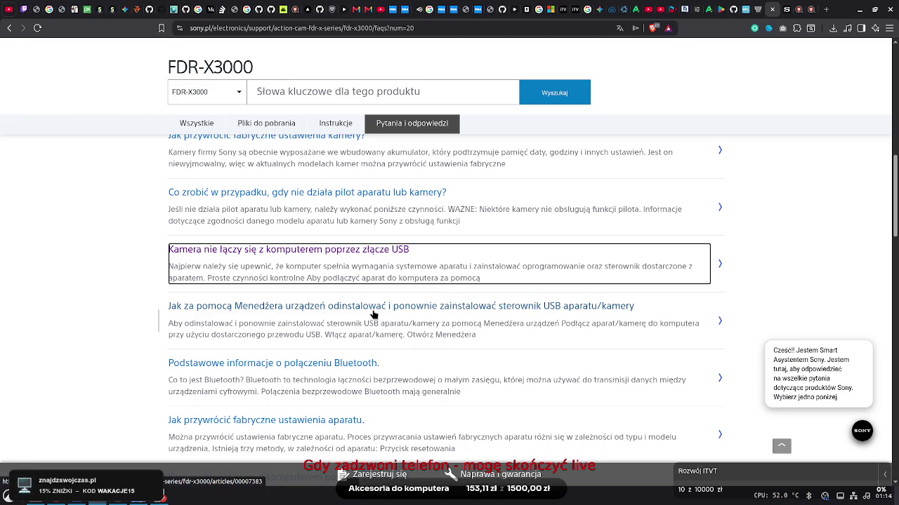
pyautogui.moveTo(896, 225); pyautogui.dragTo(895, 262)
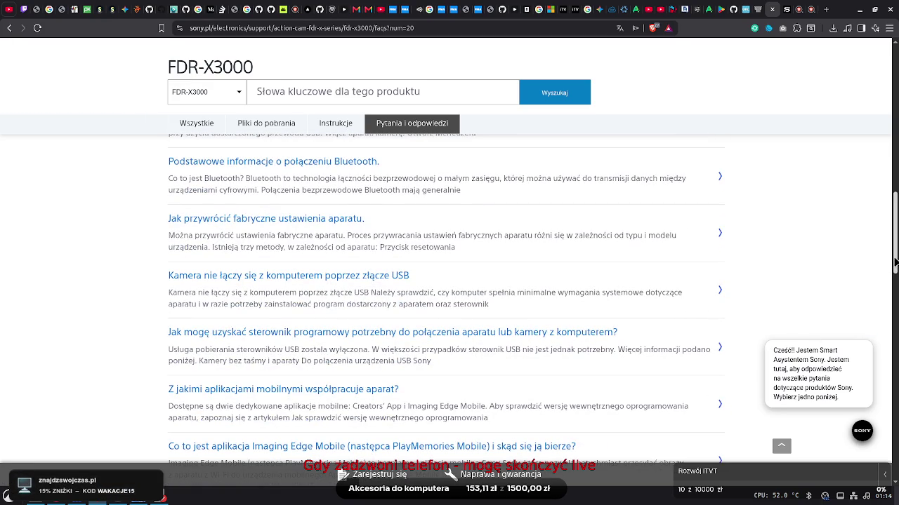
pyautogui.moveTo(895, 261); pyautogui.dragTo(895, 289)
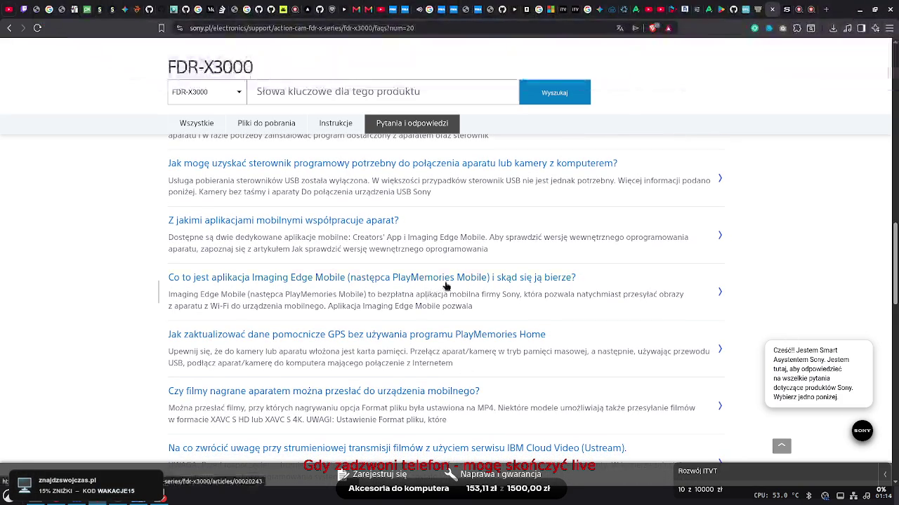
pyautogui.scroll(-2, 622, 307)
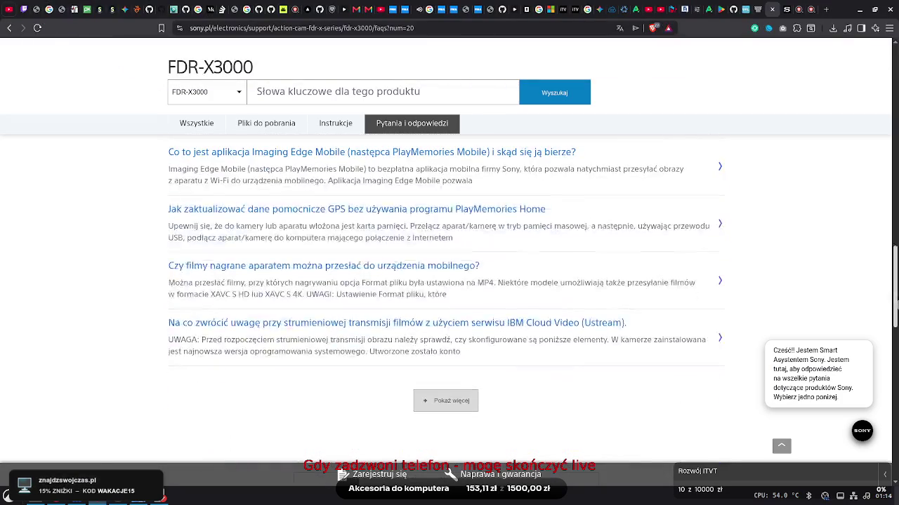
pyautogui.scroll(-1, 453, 337)
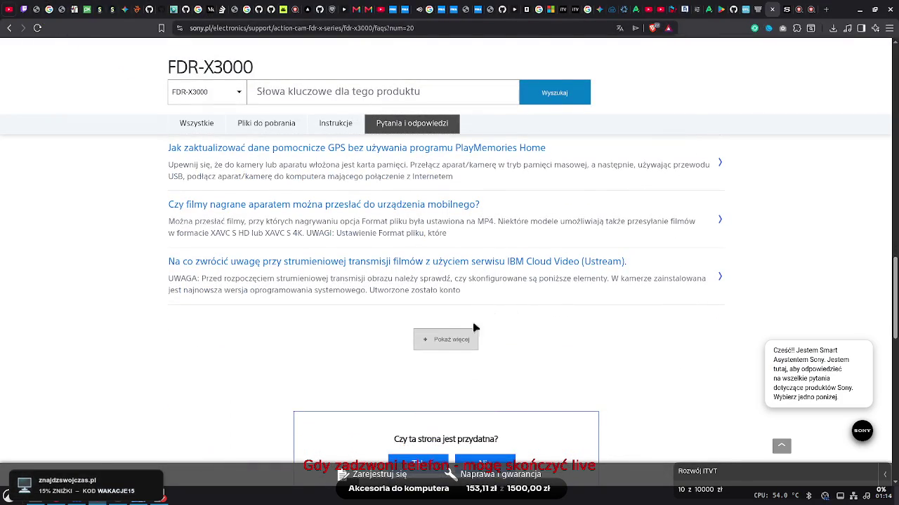
pyautogui.click(420, 277)
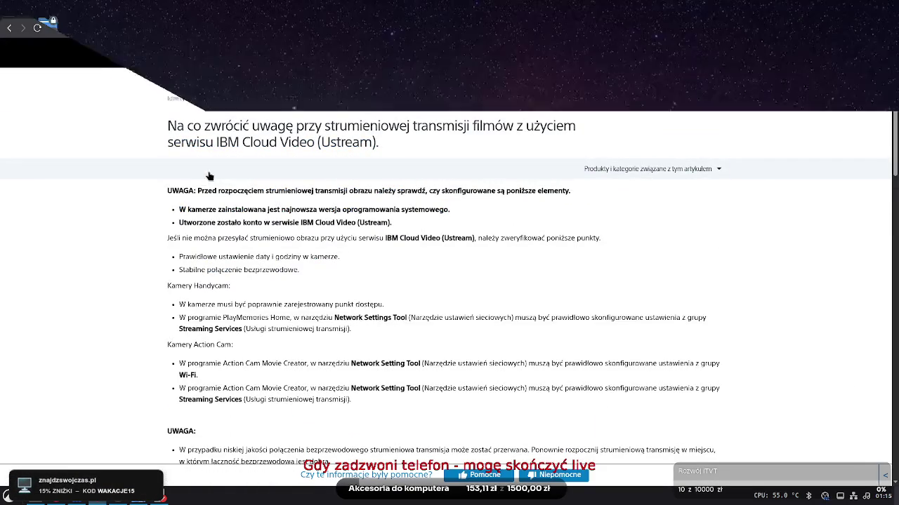
# Highlight the UWAGA note, the latest-firmware requirement and the Ustream account requirement while reading
pyautogui.moveTo(168, 188)
pyautogui.mouseDown()
pyautogui.moveTo(404, 207)
pyautogui.moveTo(591, 195)
pyautogui.mouseUp()
pyautogui.click(591, 195)
pyautogui.moveTo(179, 209); pyautogui.dragTo(450, 210)
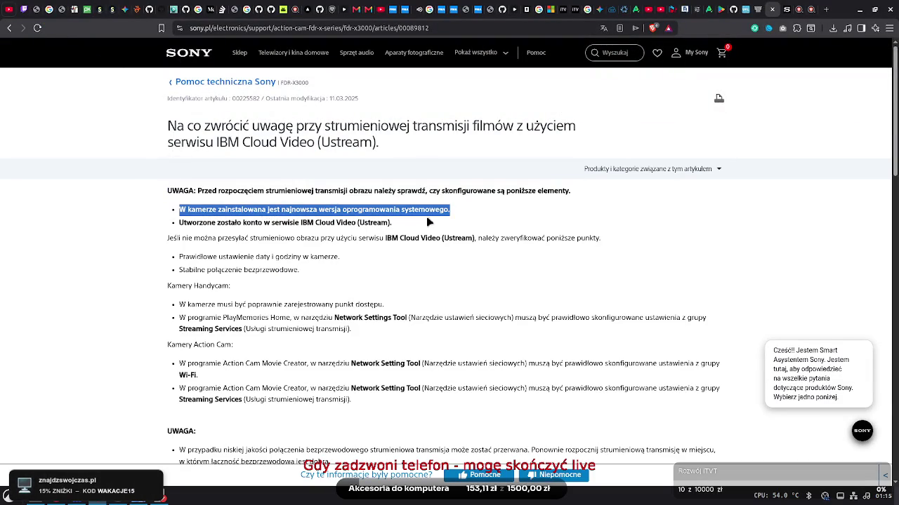
pyautogui.click(467, 217)
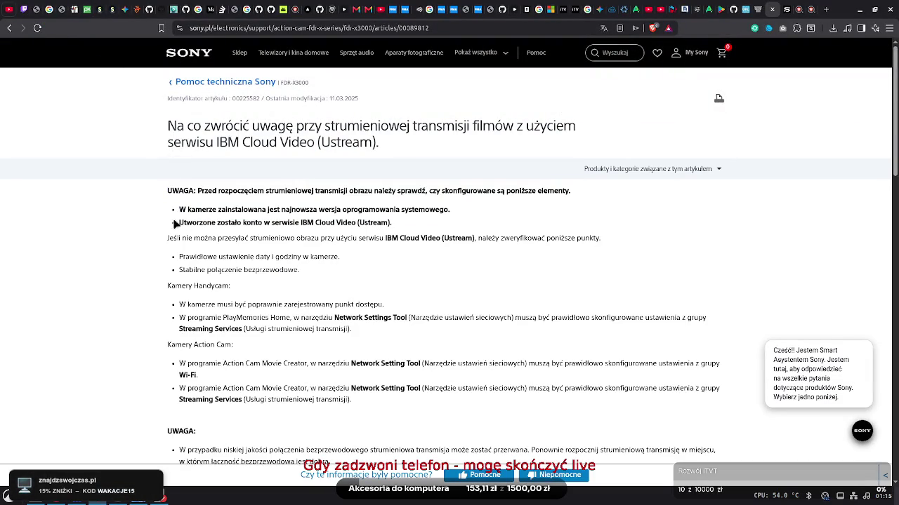
pyautogui.moveTo(175, 223); pyautogui.dragTo(386, 224)
pyautogui.moveTo(178, 239); pyautogui.dragTo(595, 230)
# Highlight the PlayMemories Home, Network Setting Tool, Wi-Fi and Streaming Services setting lines
pyautogui.moveTo(206, 314); pyautogui.dragTo(723, 320)
pyautogui.click(617, 314)
pyautogui.moveTo(352, 364); pyautogui.dragTo(423, 366)
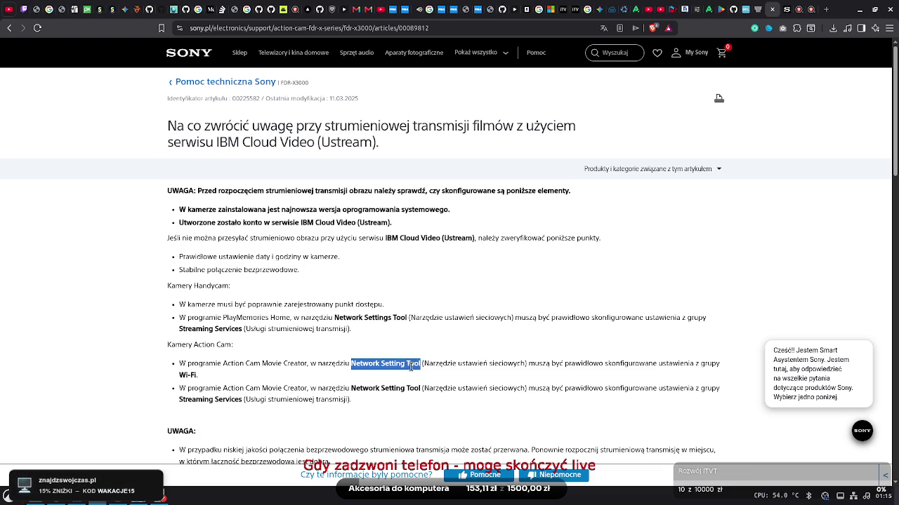
pyautogui.click(325, 383)
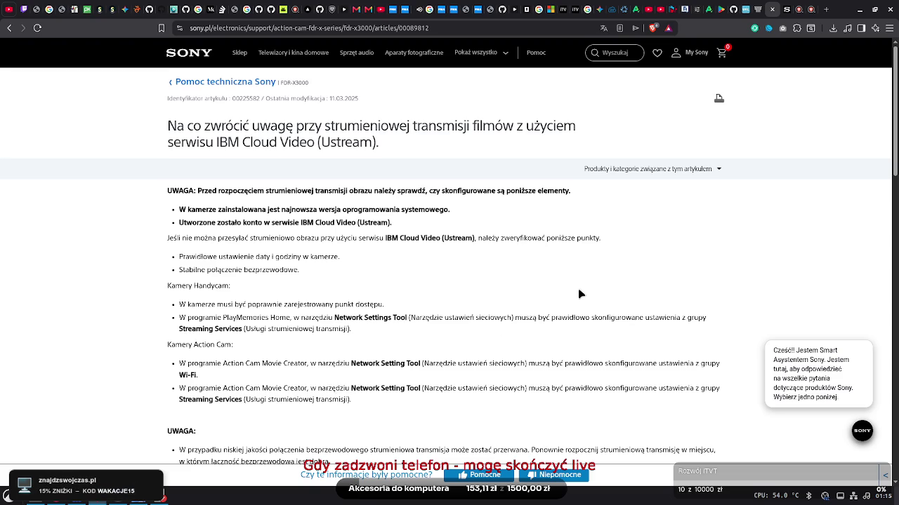
pyautogui.moveTo(186, 389)
pyautogui.mouseDown()
pyautogui.moveTo(672, 402)
pyautogui.moveTo(702, 391)
pyautogui.mouseUp()
pyautogui.click(371, 390)
pyautogui.moveTo(179, 402)
pyautogui.mouseDown()
pyautogui.moveTo(351, 403)
pyautogui.moveTo(210, 392)
pyautogui.moveTo(181, 407)
pyautogui.mouseUp()
pyautogui.click(353, 405)
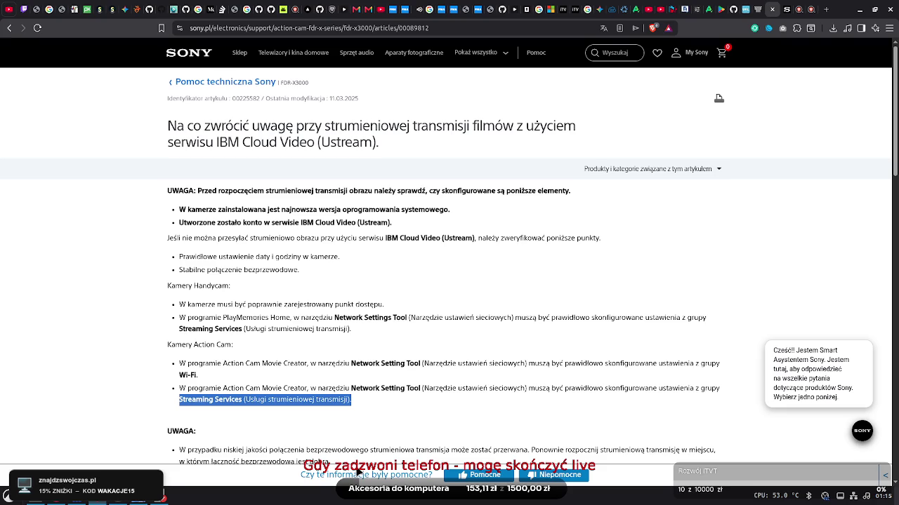
# Open the sony.net/guide/nst link in a new tab and switch to it
pyautogui.scroll(-3, 875, 219)
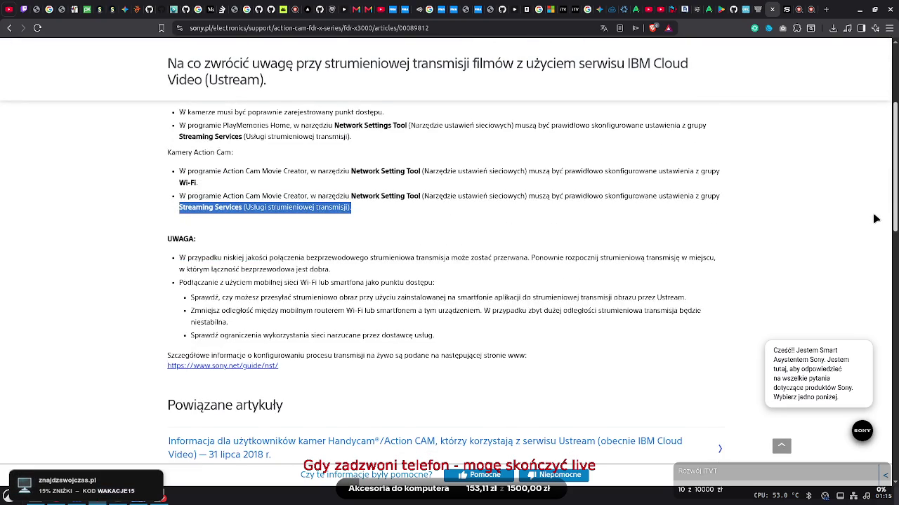
pyautogui.scroll(-2, 812, 284)
pyautogui.rightClick(271, 284)
pyautogui.click(288, 292)
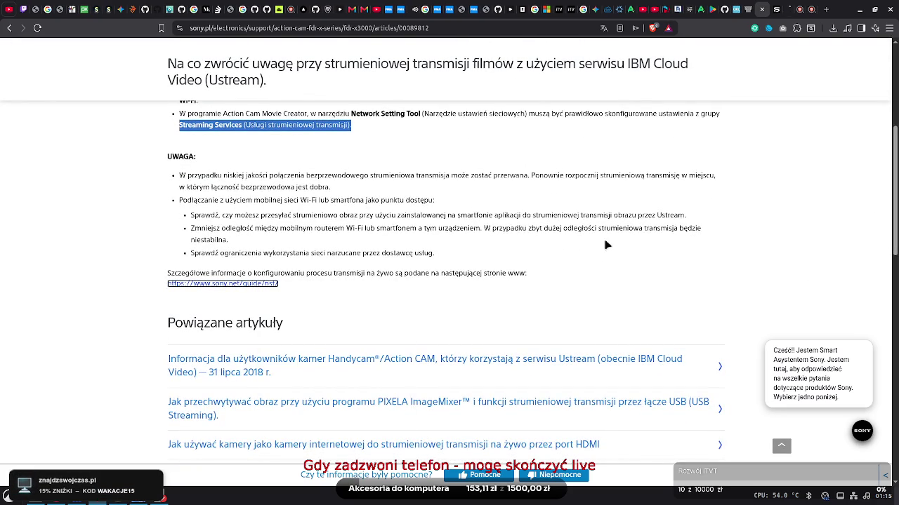
pyautogui.click(774, 8)
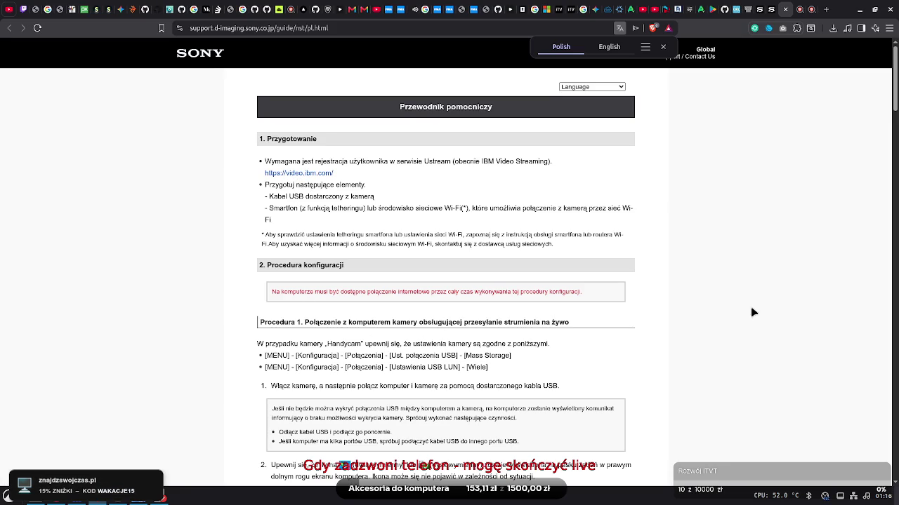
pyautogui.moveTo(893, 98)
pyautogui.mouseDown()
pyautogui.moveTo(868, 245)
pyautogui.moveTo(876, 366)
pyautogui.moveTo(886, 382)
pyautogui.mouseUp()
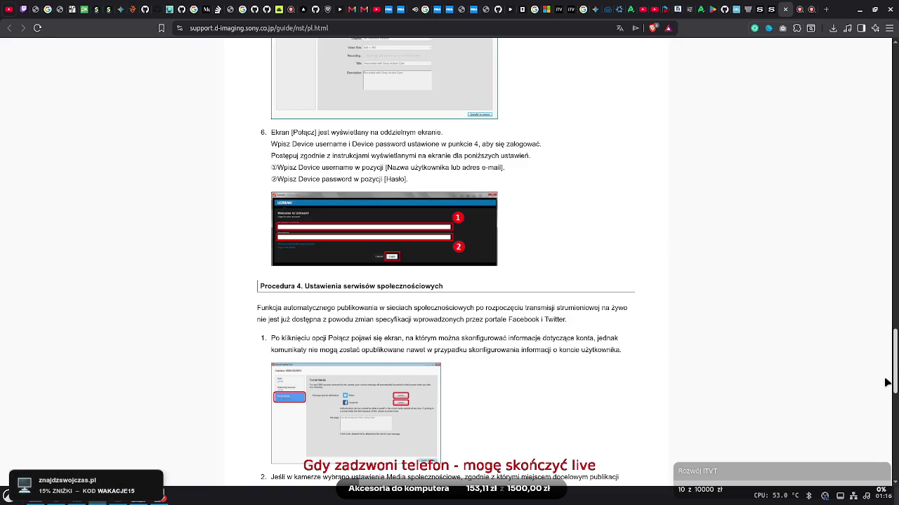
pyautogui.scroll(2, 886, 383)
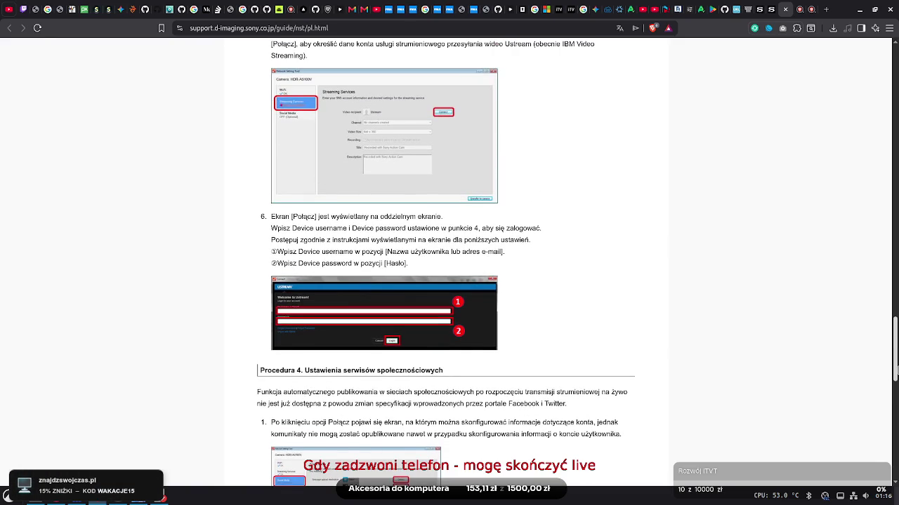
pyautogui.scroll(2, 863, 447)
pyautogui.scroll(-8, 862, 448)
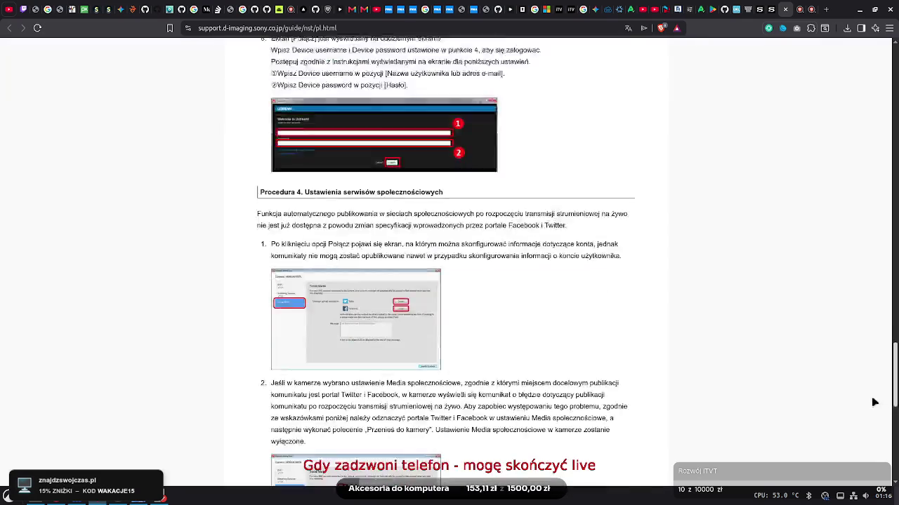
pyautogui.scroll(-1, 863, 448)
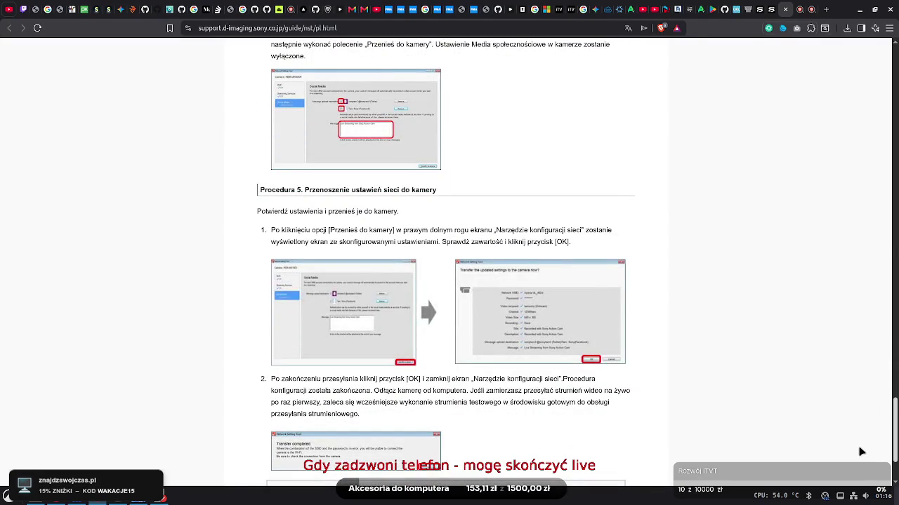
pyautogui.scroll(-3, 861, 451)
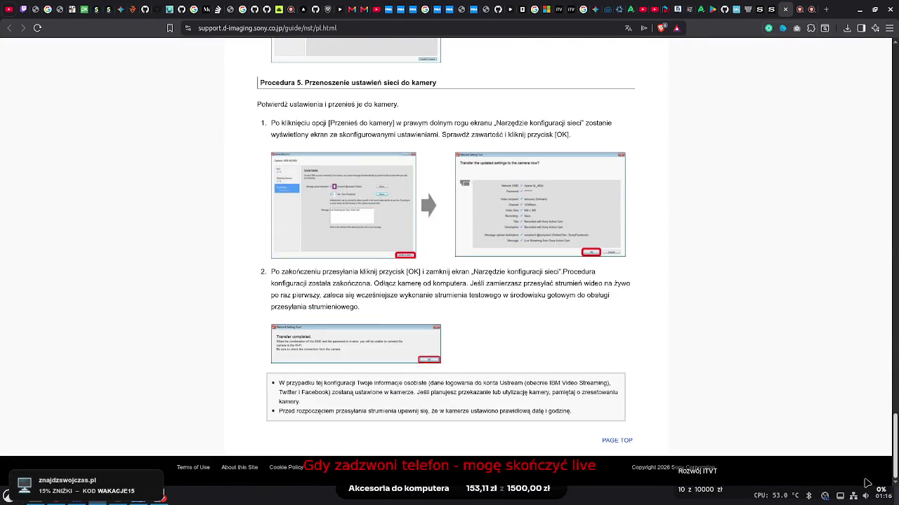
pyautogui.scroll(20, 868, 483)
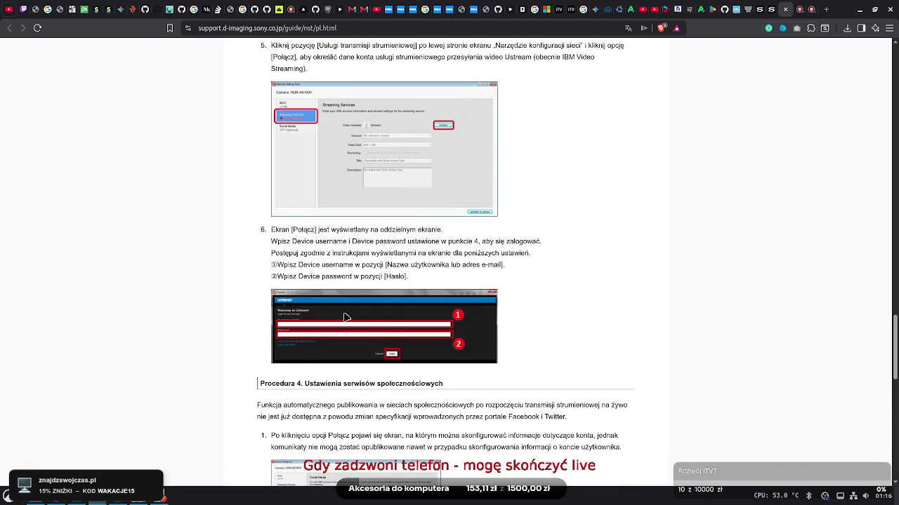
pyautogui.scroll(-2, 894, 322)
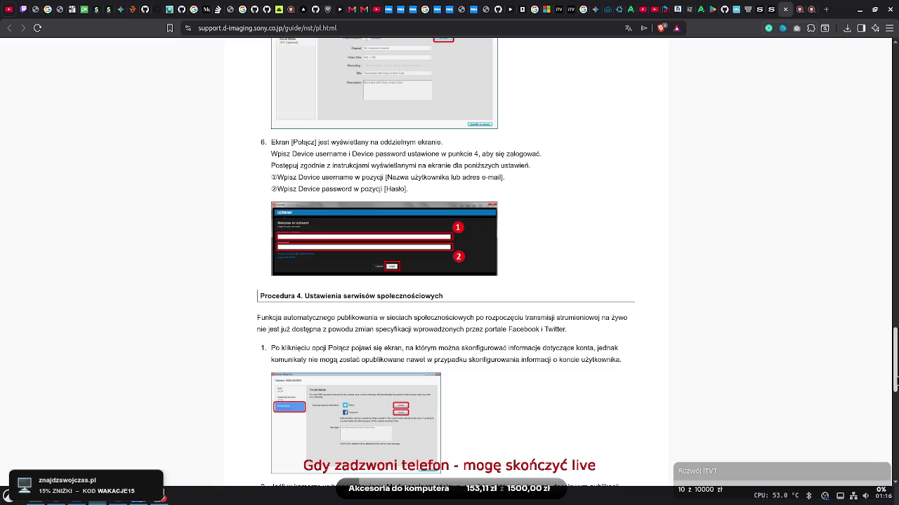
pyautogui.scroll(-10, 893, 465)
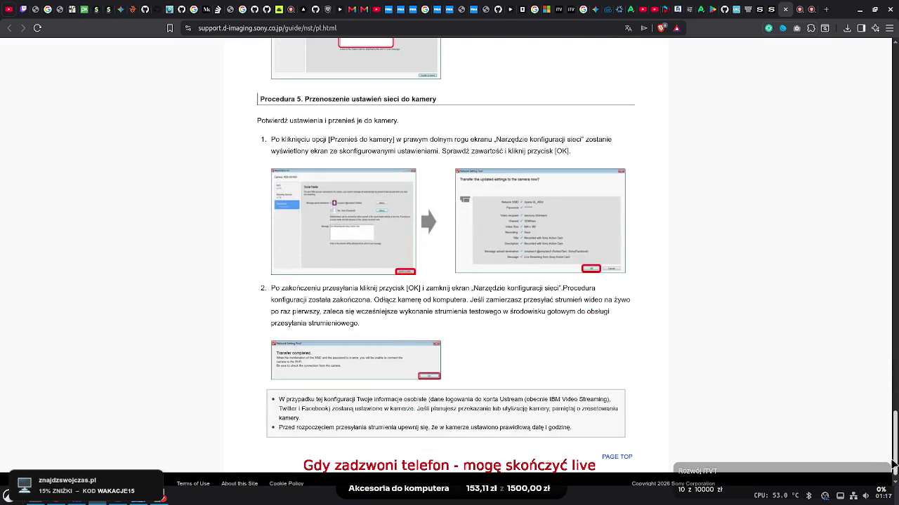
pyautogui.scroll(-1, 893, 465)
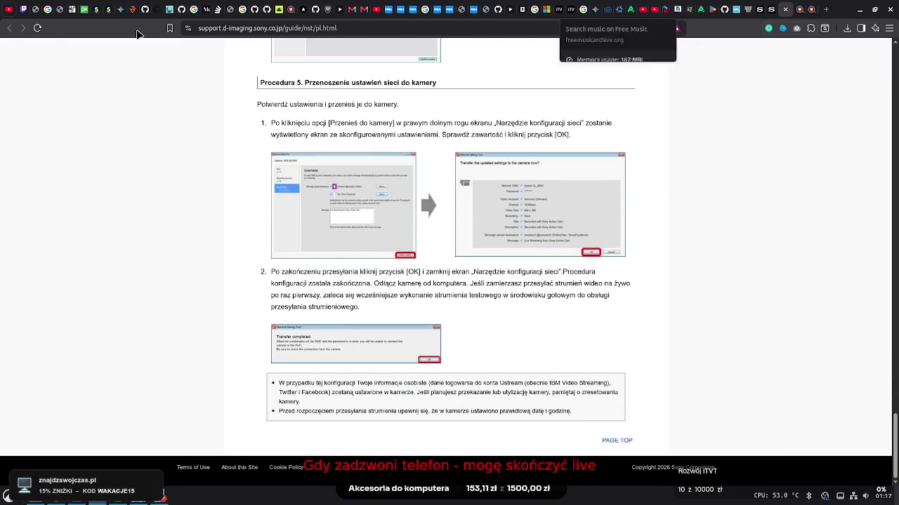
# Return to the IBM Cloud Video article and open the related Ustream notice for Action CAM users
pyautogui.click(751, 9)
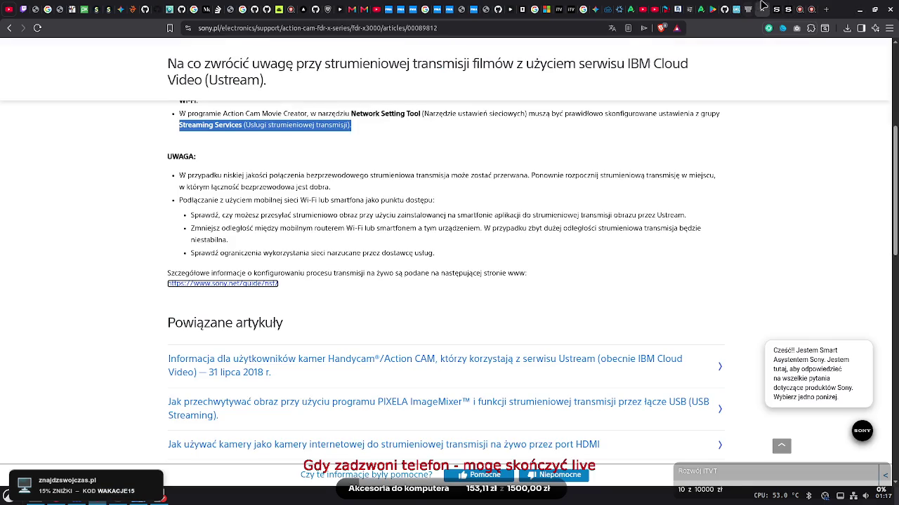
pyautogui.click(573, 368)
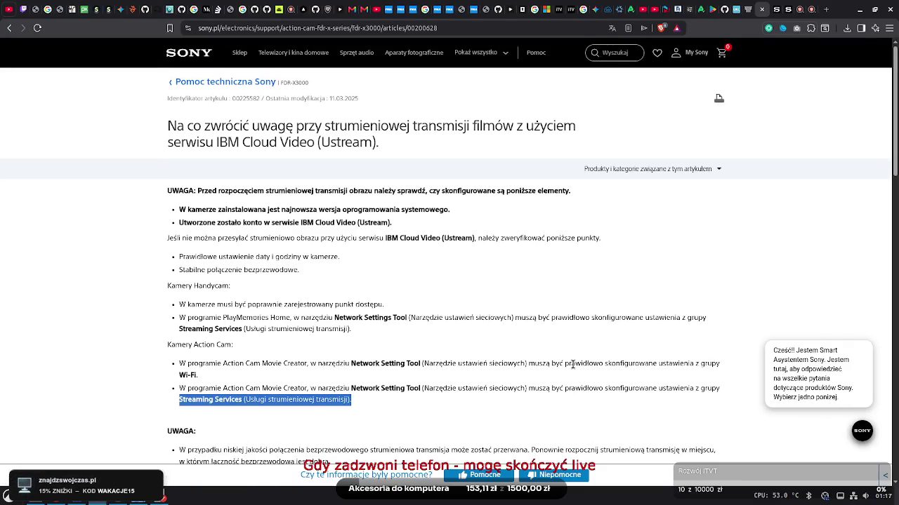
pyautogui.moveTo(892, 43); pyautogui.dragTo(892, 166)
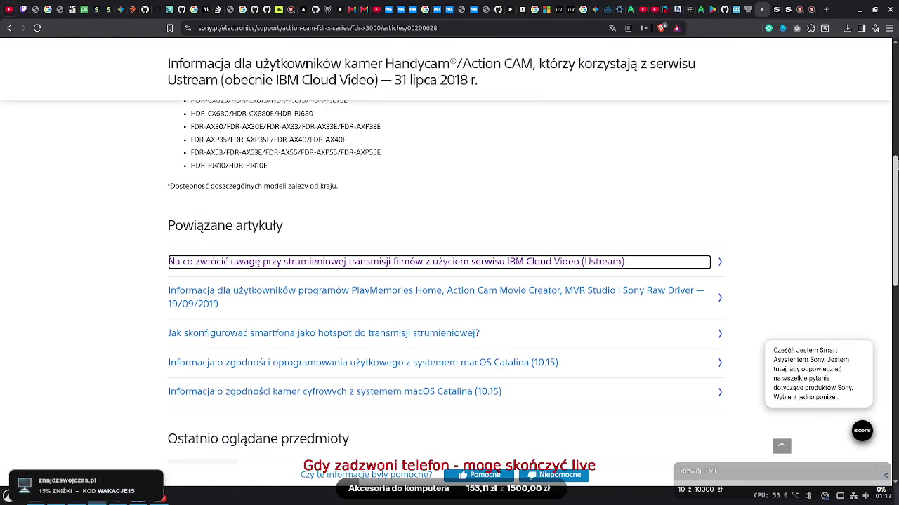
pyautogui.scroll(1, 892, 166)
pyautogui.scroll(3, 449, 280)
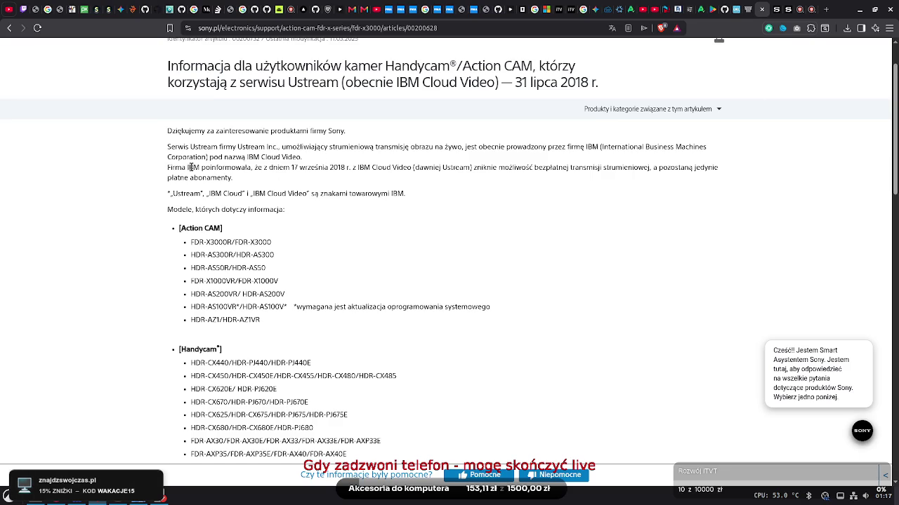
# Highlight the sentences saying IBM ends free streaming, leaving only paid subscriptions
pyautogui.moveTo(168, 173)
pyautogui.mouseDown()
pyautogui.moveTo(321, 178)
pyautogui.moveTo(650, 167)
pyautogui.moveTo(534, 179)
pyautogui.moveTo(470, 167)
pyautogui.mouseUp()
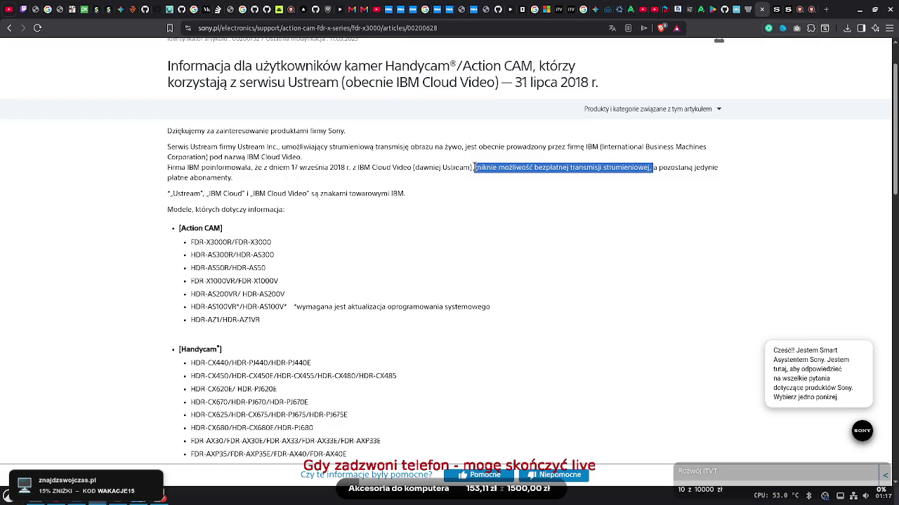
pyautogui.moveTo(474, 167); pyautogui.dragTo(653, 169)
pyautogui.click(652, 167)
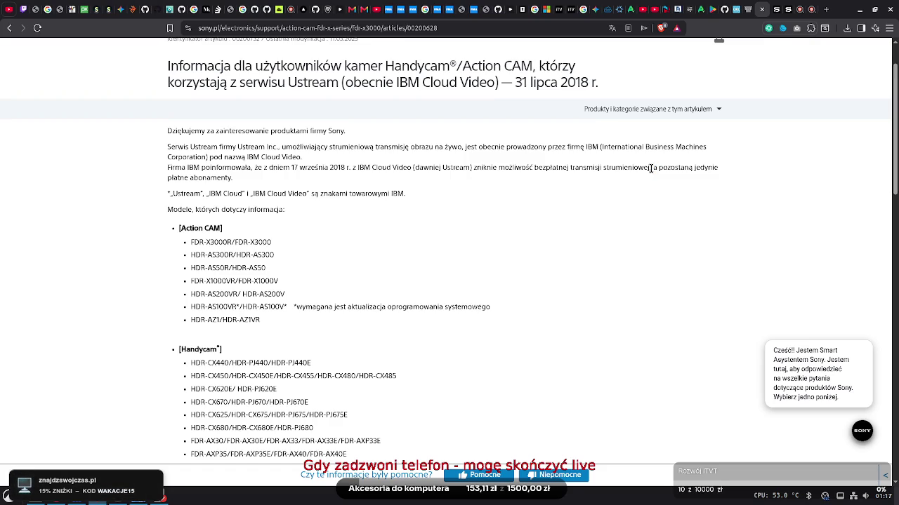
pyautogui.moveTo(657, 169)
pyautogui.mouseDown()
pyautogui.moveTo(682, 179)
pyautogui.moveTo(238, 184)
pyautogui.mouseUp()
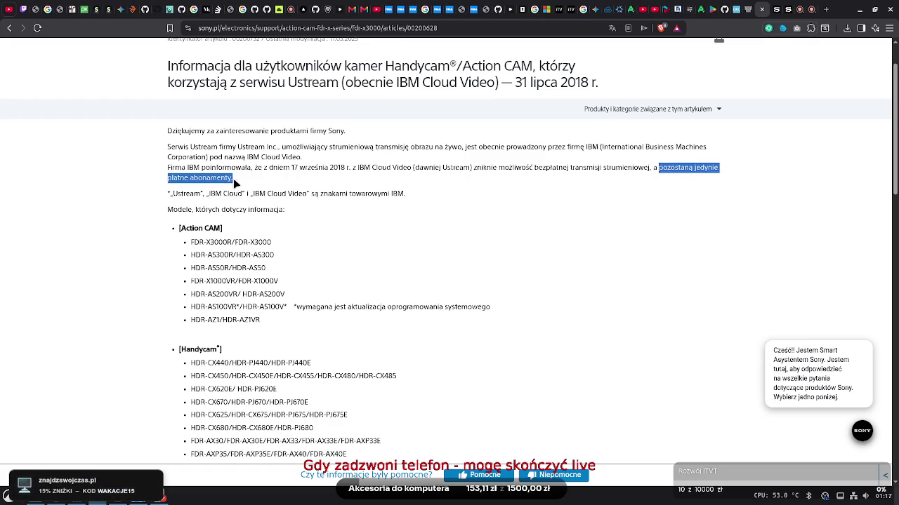
pyautogui.click(243, 185)
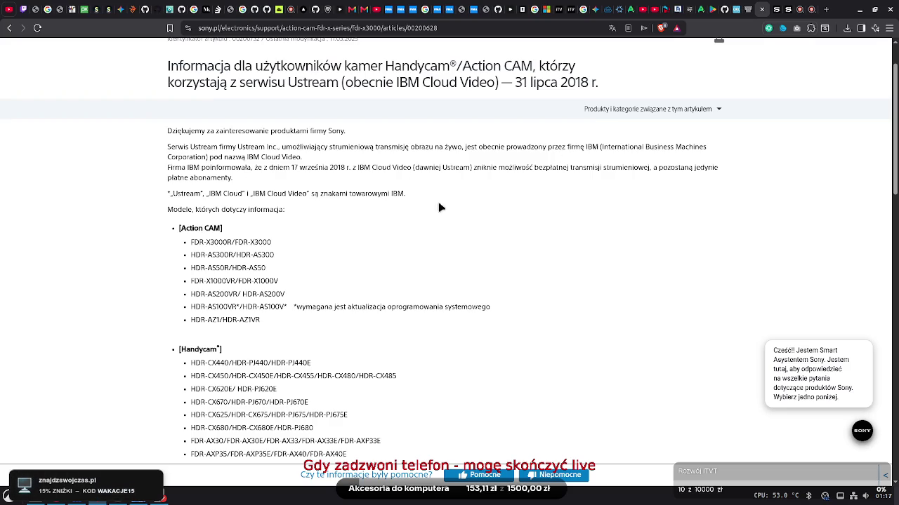
pyautogui.moveTo(891, 113)
pyautogui.mouseDown()
pyautogui.moveTo(888, 384)
pyautogui.moveTo(887, 116)
pyautogui.moveTo(887, 256)
pyautogui.moveTo(885, 228)
pyautogui.mouseUp()
# Open the 'Jak skonfigurować smartfona jako hotspot' article and scroll through its steps to the end
pyautogui.click(357, 263)
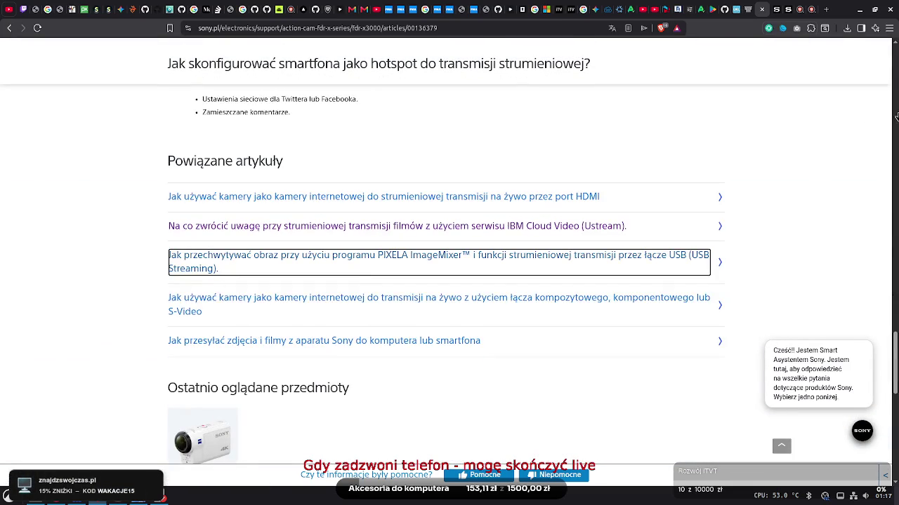
pyautogui.scroll(15, 450, 281)
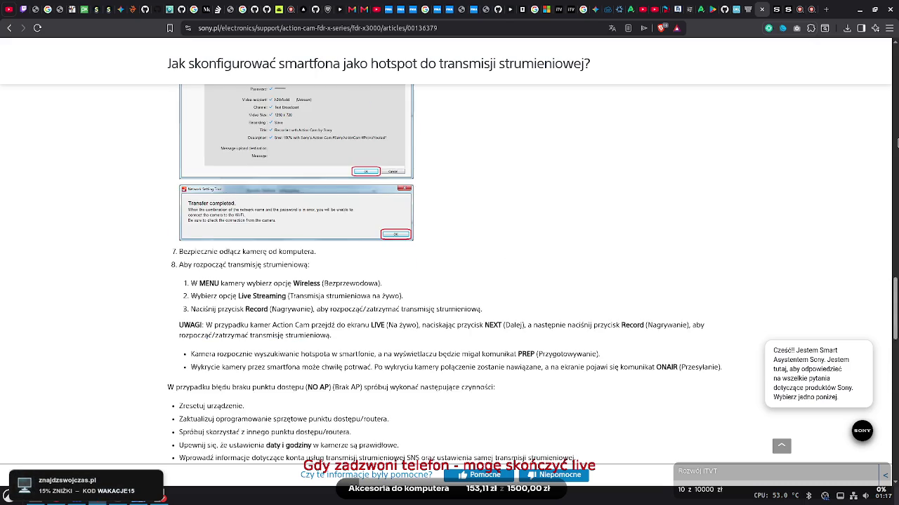
pyautogui.scroll(-15, 450, 281)
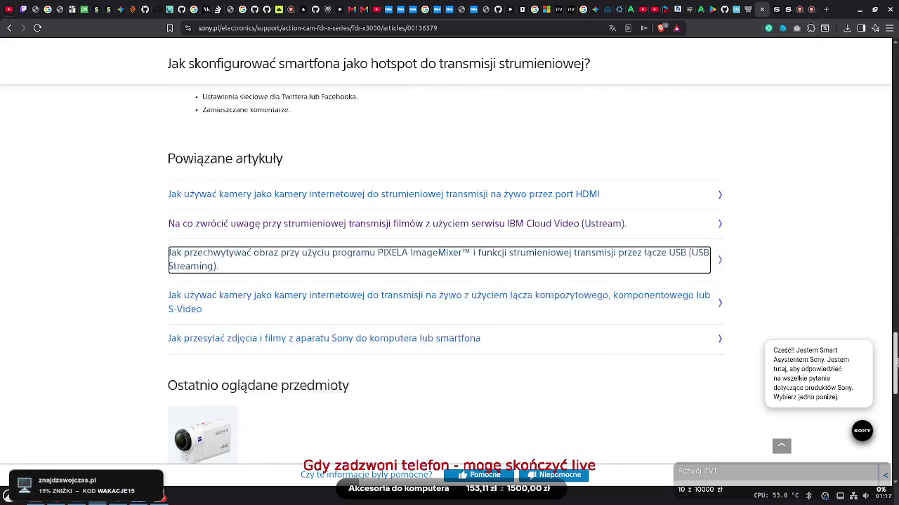
pyautogui.scroll(15, 450, 280)
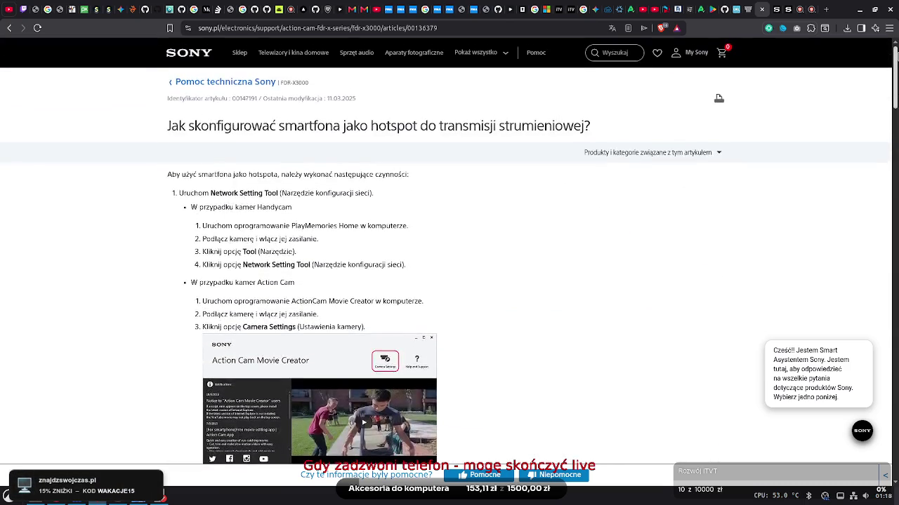
pyautogui.scroll(-10, 885, 127)
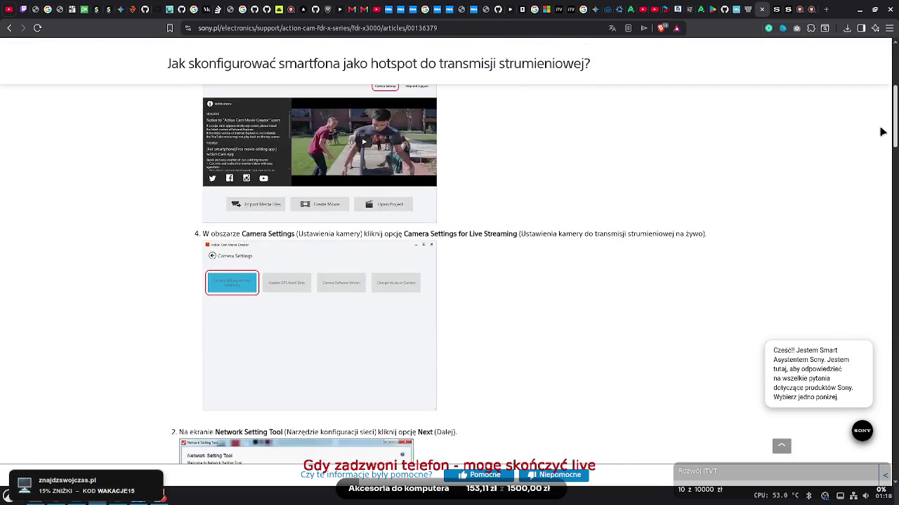
pyautogui.scroll(-6, 877, 169)
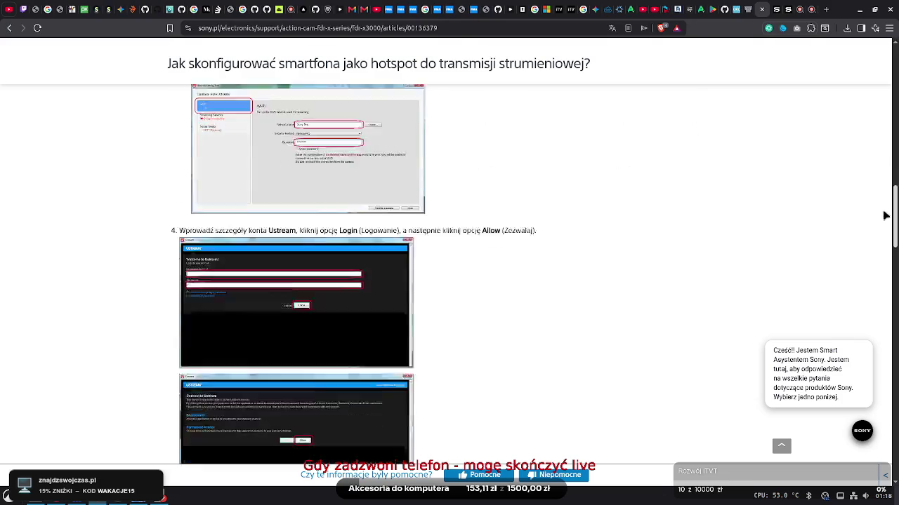
pyautogui.scroll(3, 894, 212)
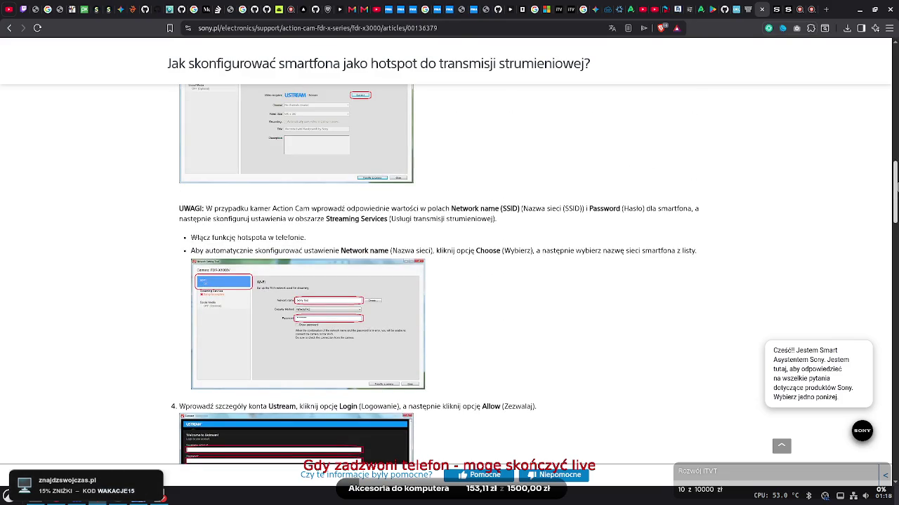
pyautogui.scroll(1, 895, 189)
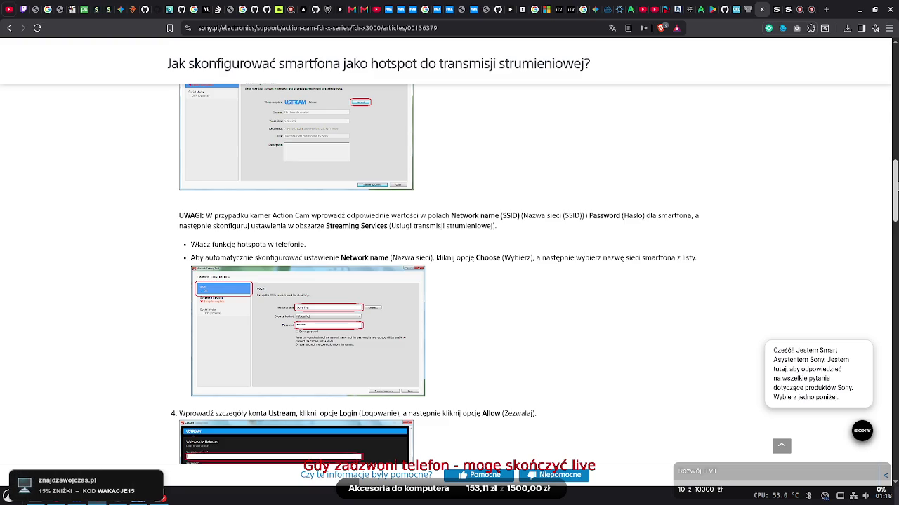
pyautogui.scroll(-2, 450, 281)
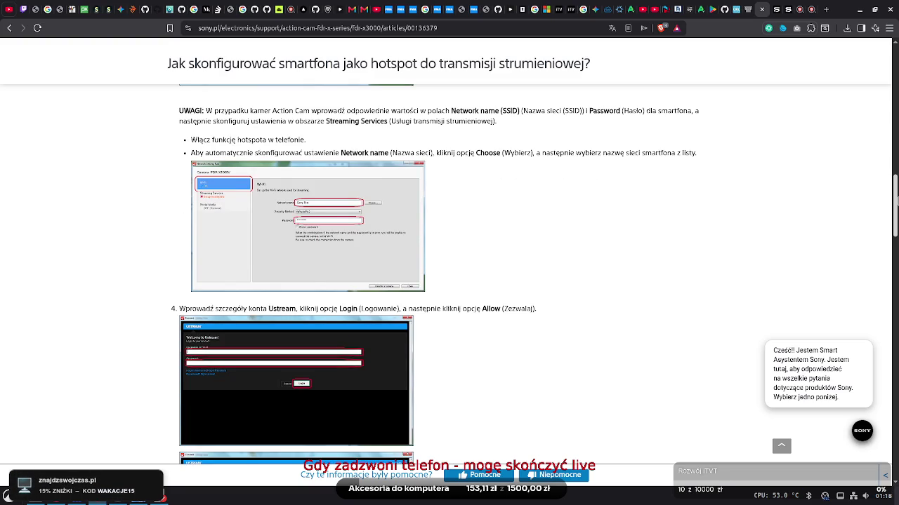
pyautogui.scroll(-1, 449, 281)
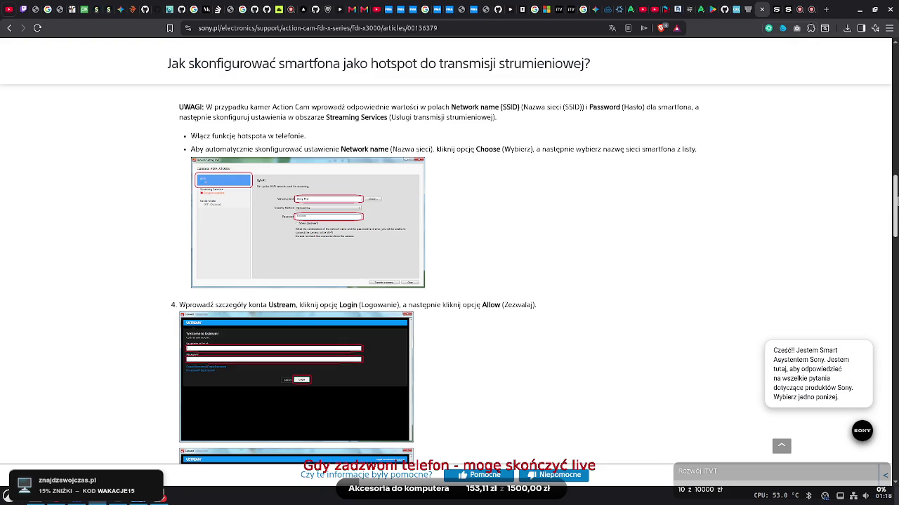
pyautogui.scroll(-3, 449, 281)
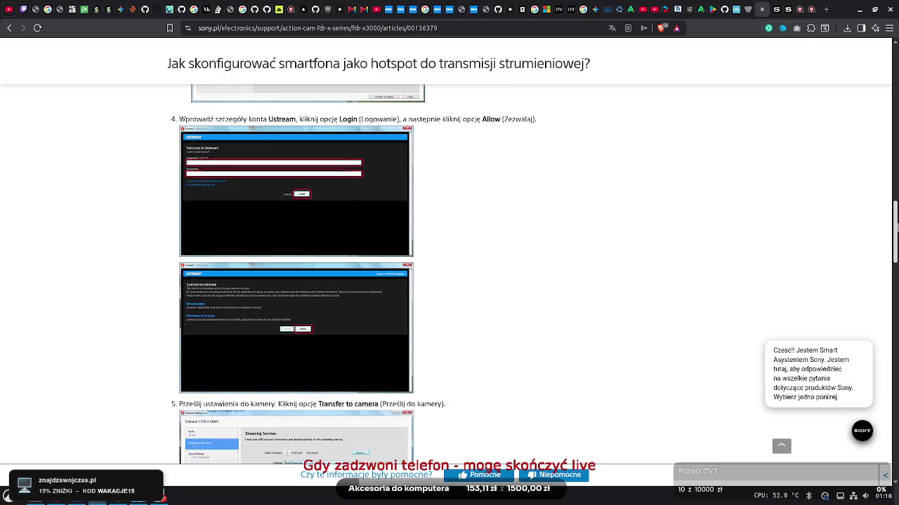
pyautogui.scroll(-5, 890, 275)
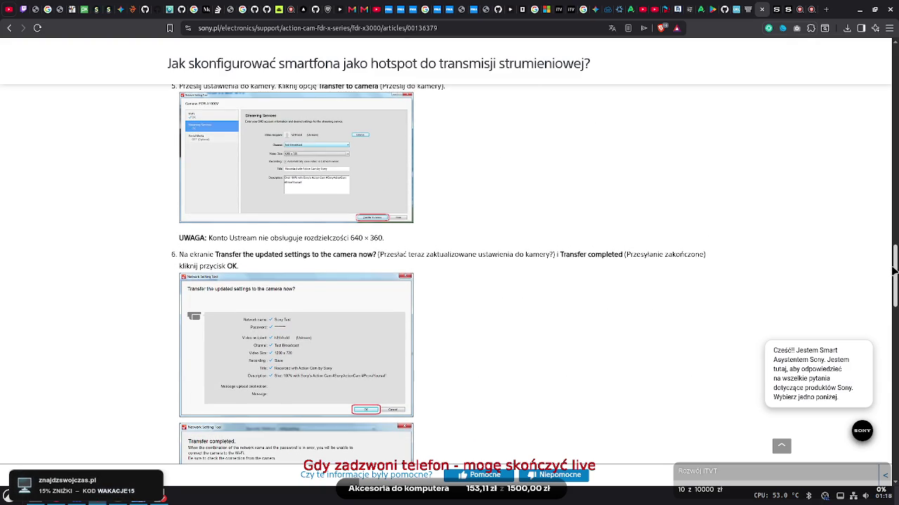
pyautogui.scroll(-10, 890, 276)
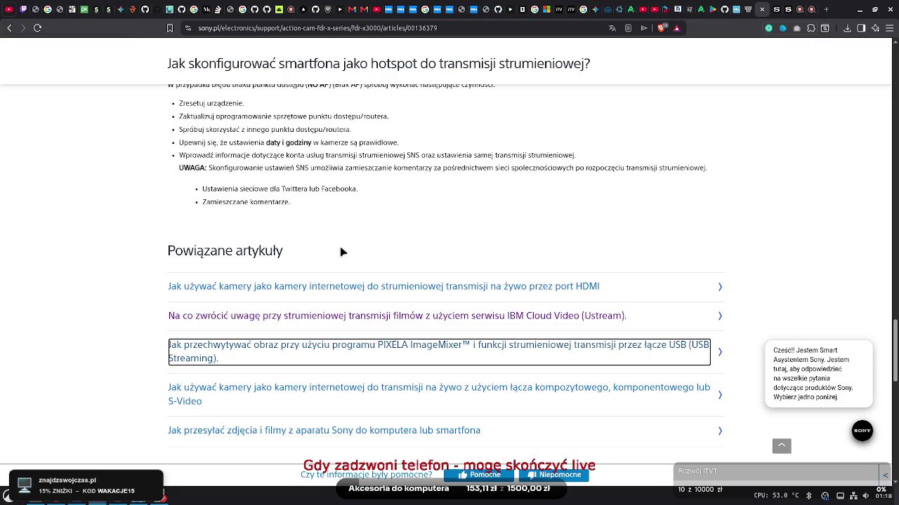
# Look over the composite/S-Video webcam article, then close the d-imaging guide tab
pyautogui.click(341, 393)
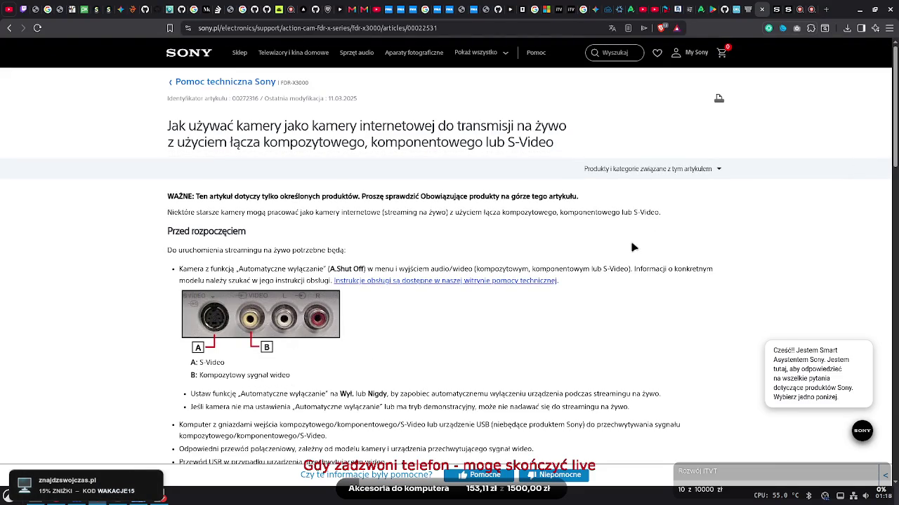
pyautogui.scroll(-1, 733, 115)
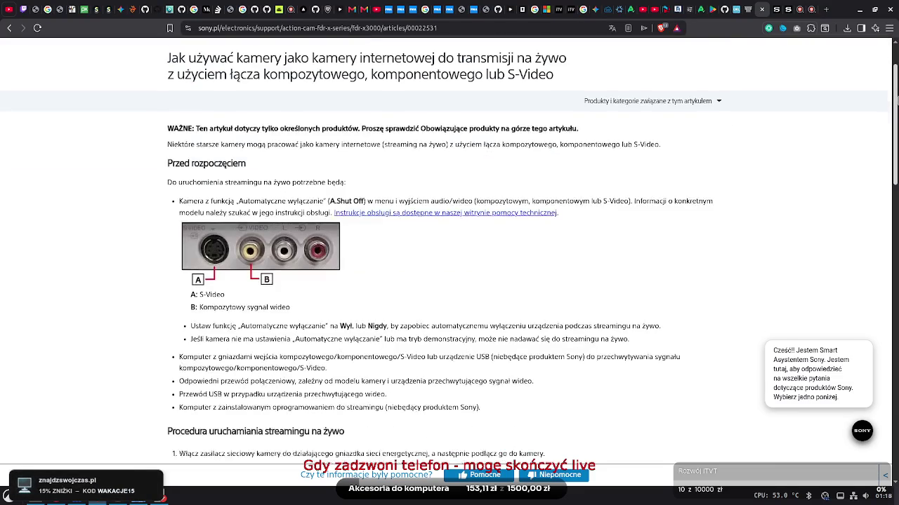
pyautogui.scroll(-10, 732, 210)
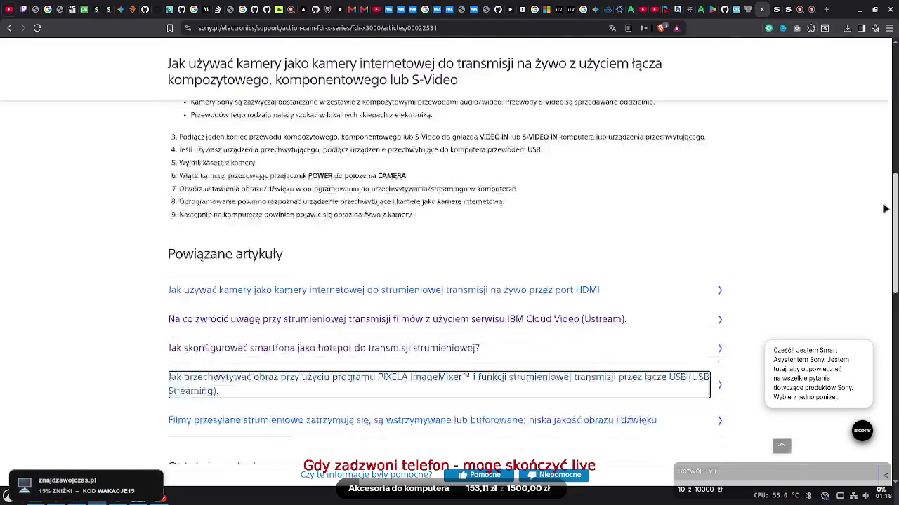
pyautogui.scroll(15, 732, 210)
pyautogui.click(782, 7)
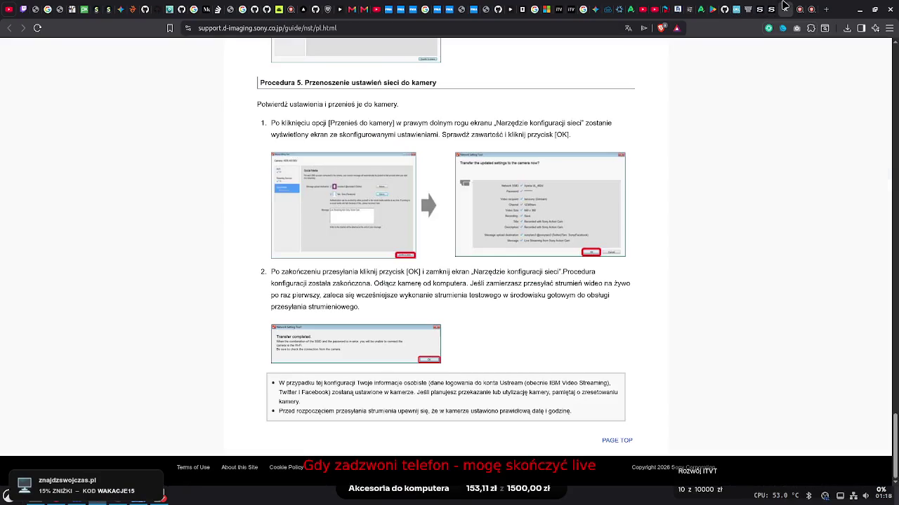
pyautogui.click(784, 8)
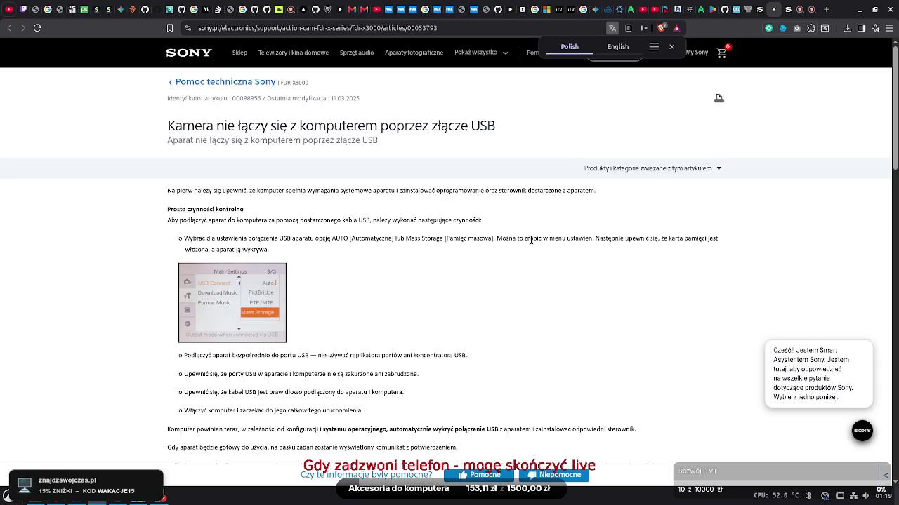
pyautogui.scroll(-10, 877, 242)
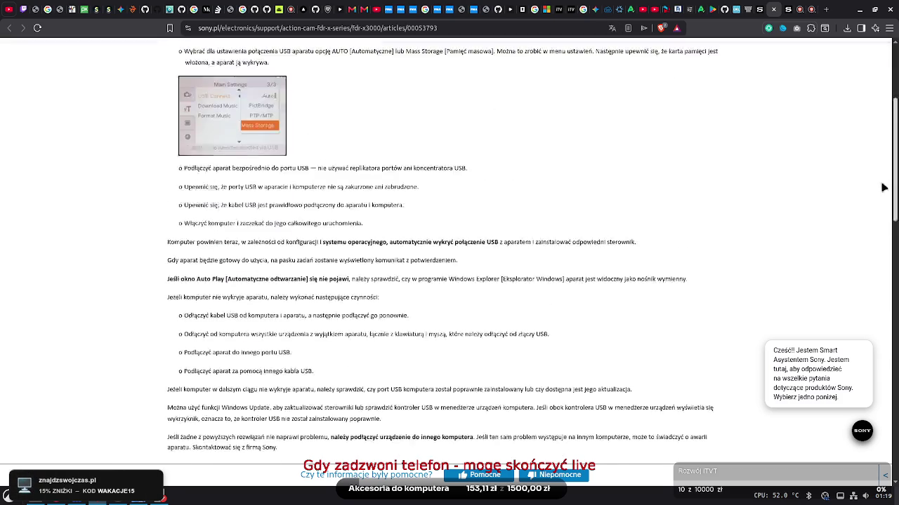
pyautogui.scroll(-5, 877, 241)
pyautogui.scroll(15, 877, 242)
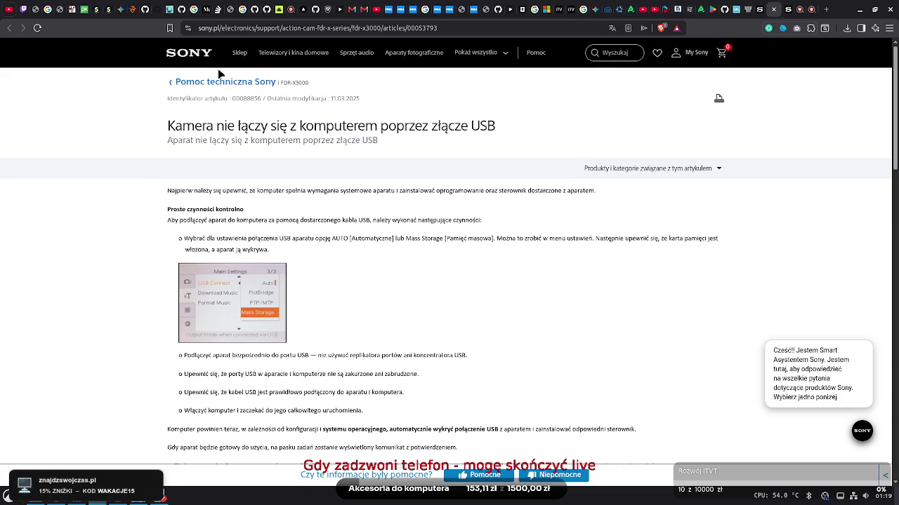
# Cycle through the open Sony article tabs and go back to the earlier Google search results
pyautogui.click(760, 9)
pyautogui.click(774, 7)
pyautogui.click(763, 9)
pyautogui.click(775, 8)
pyautogui.click(764, 8)
pyautogui.rightClick(8, 32)
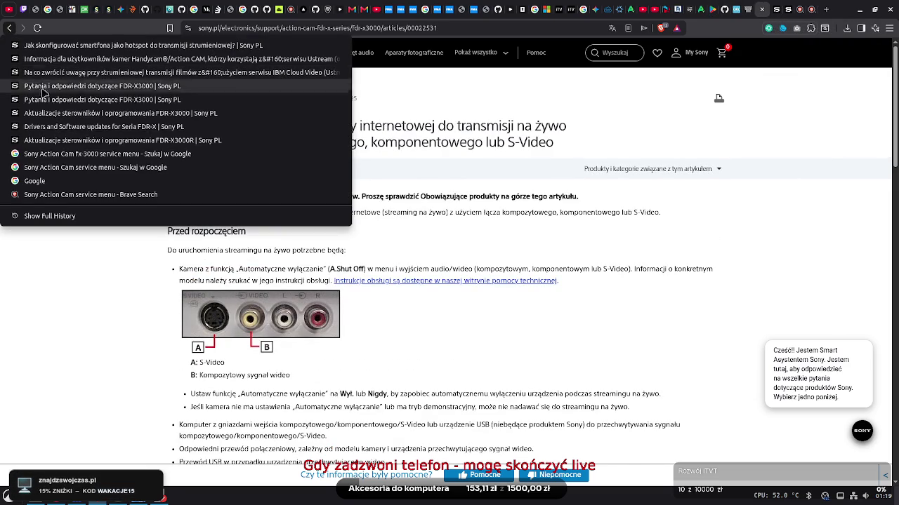
pyautogui.press('Escape')
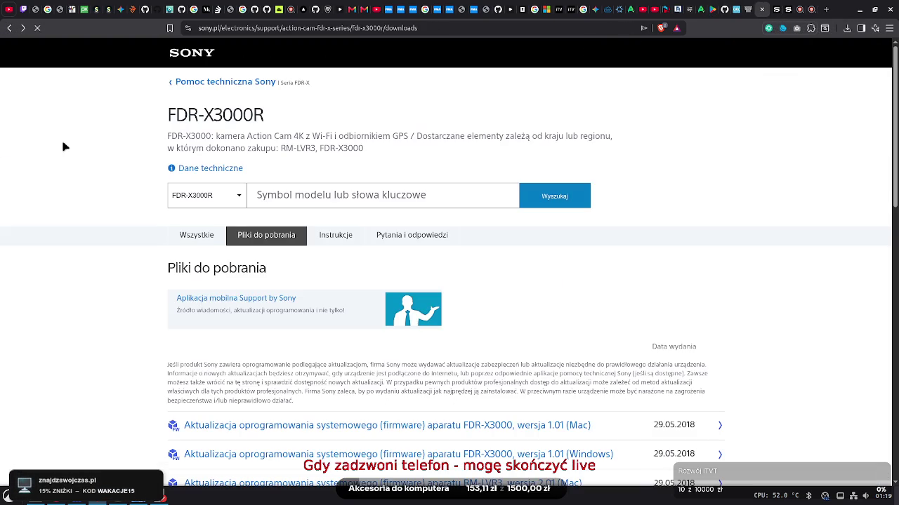
pyautogui.click(7, 29)
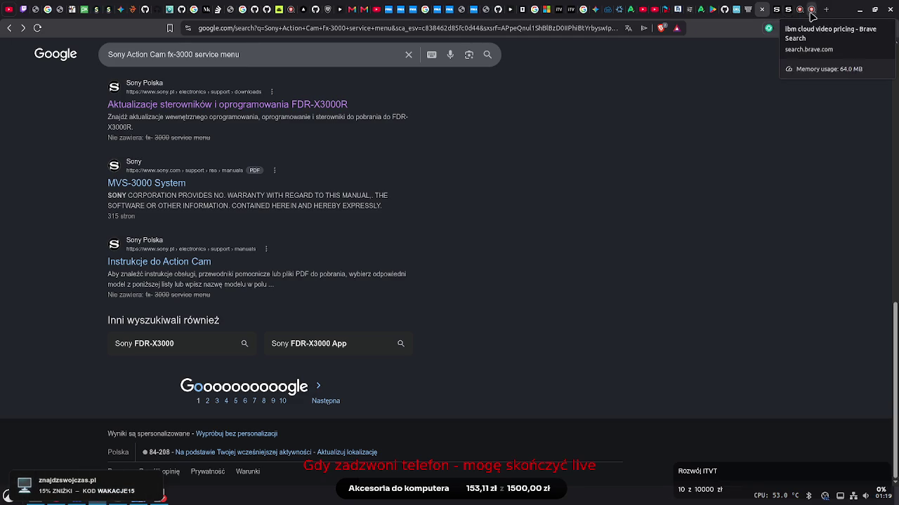
# Move through the search, Ask Brave and Sony tabs to the arena.ai Battle Mode chat and select answer text
pyautogui.click(794, 9)
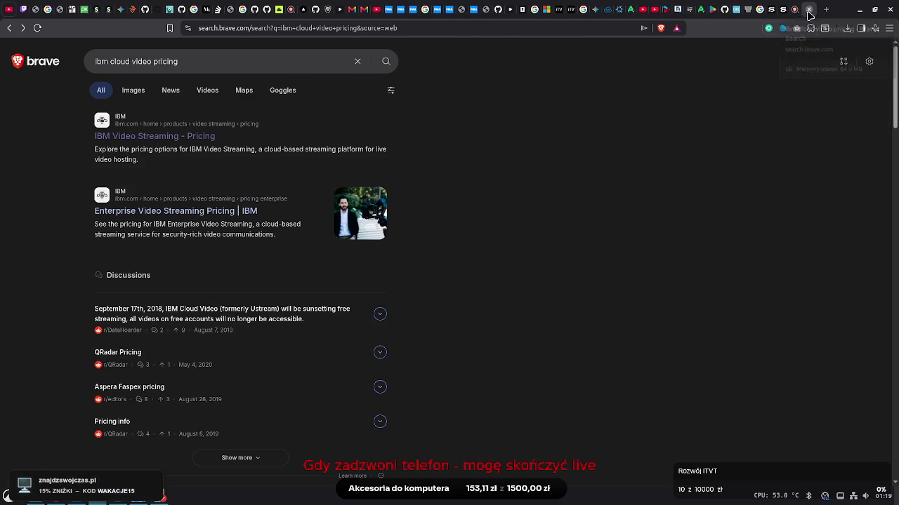
pyautogui.click(794, 9)
pyautogui.click(794, 12)
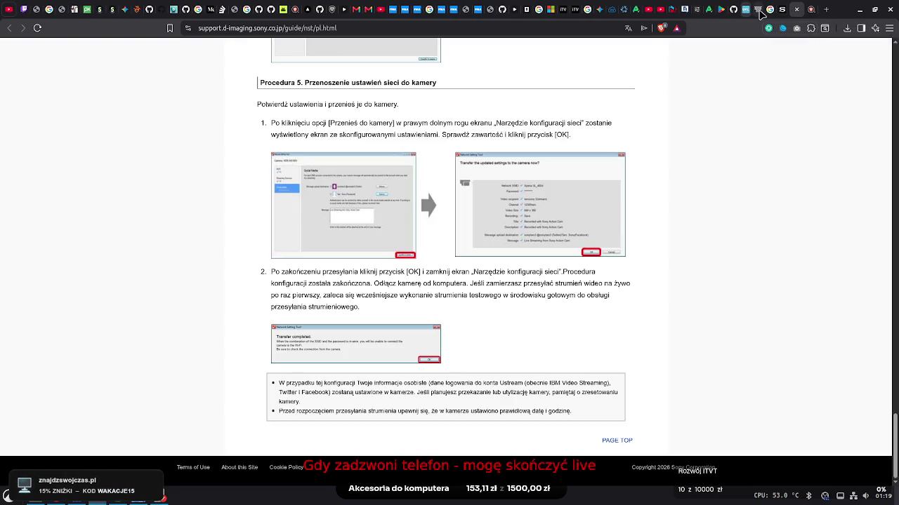
pyautogui.click(749, 9)
pyautogui.moveTo(420, 221)
pyautogui.mouseDown()
pyautogui.moveTo(316, 295)
pyautogui.moveTo(311, 357)
pyautogui.moveTo(325, 320)
pyautogui.moveTo(337, 330)
pyautogui.moveTo(401, 246)
pyautogui.moveTo(367, 191)
pyautogui.mouseUp()
# Copy the lsusb command from Assistant A's reply and run it in the terminal
pyautogui.click(366, 201)
pyautogui.tripleClick(368, 191)
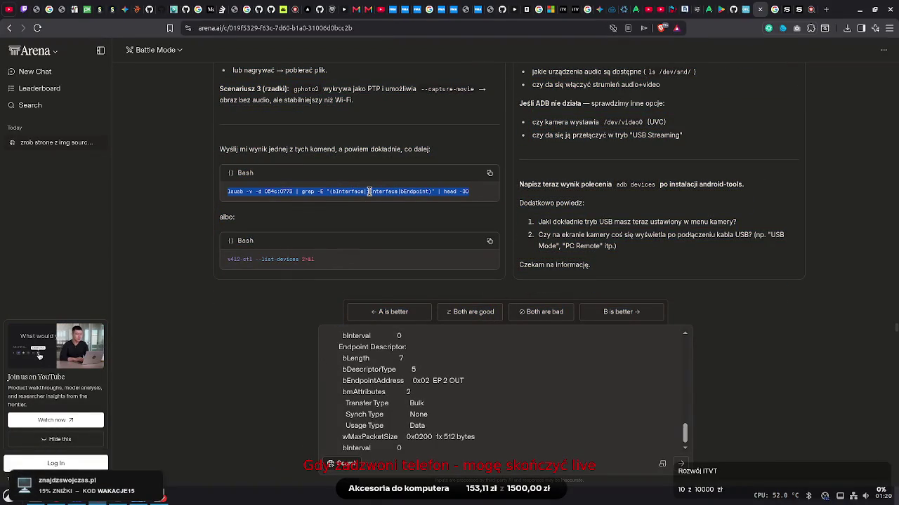
pyautogui.rightClick(370, 192)
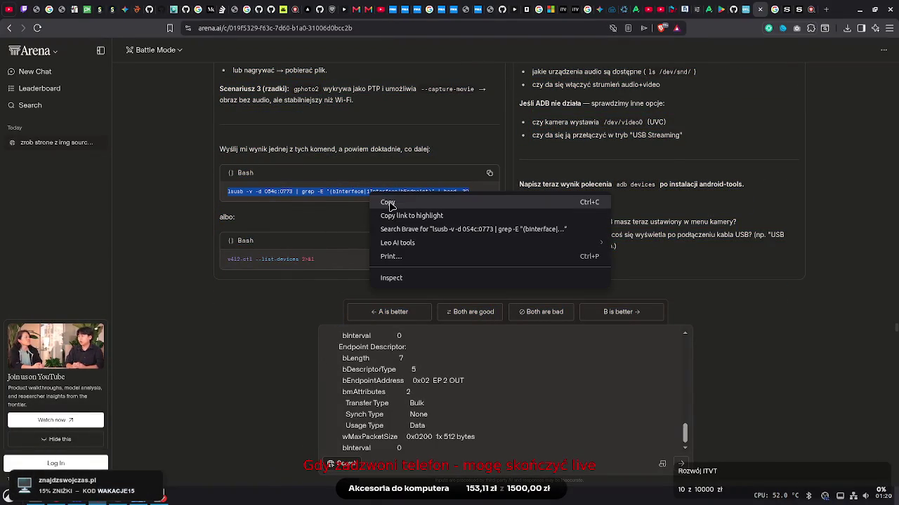
pyautogui.click(388, 202)
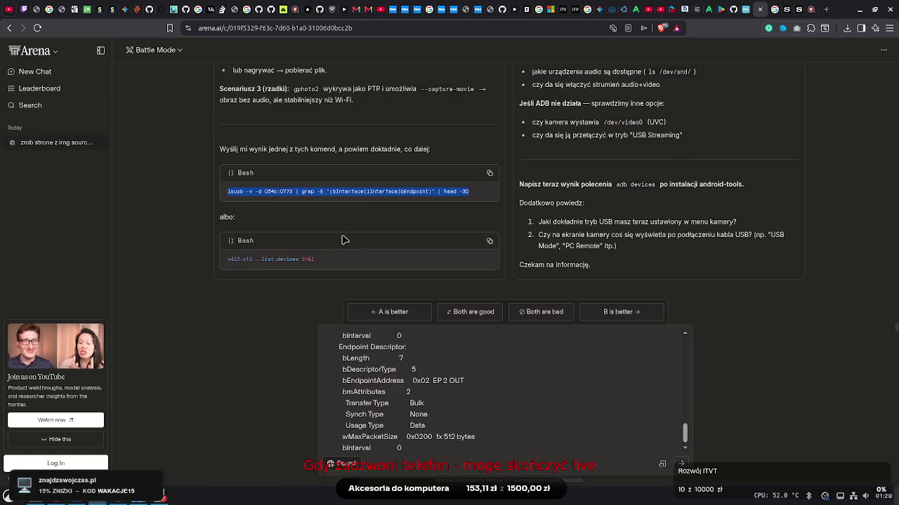
pyautogui.hotkey('alt', 'Tab')
pyautogui.rightClick(349, 270)
pyautogui.click(377, 290)
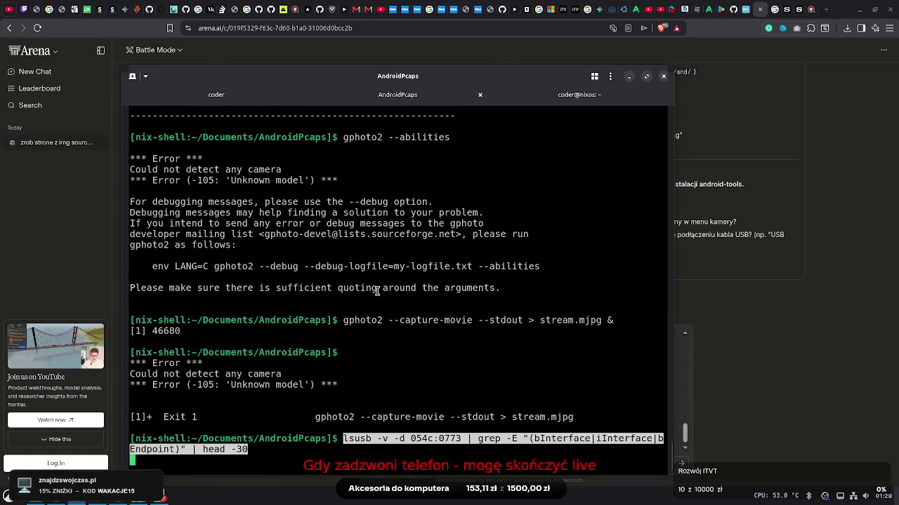
pyautogui.press('Return')
# Copy the lsusb output into the Arena follow-up message box
pyautogui.moveTo(394, 442); pyautogui.dragTo(343, 342)
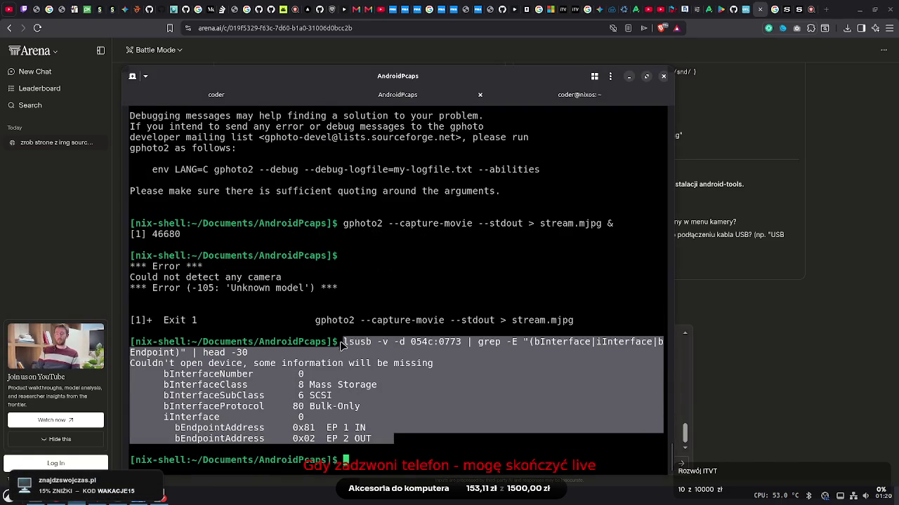
pyautogui.rightClick(397, 345)
pyautogui.click(404, 192)
pyautogui.hotkey('alt', 'Tab')
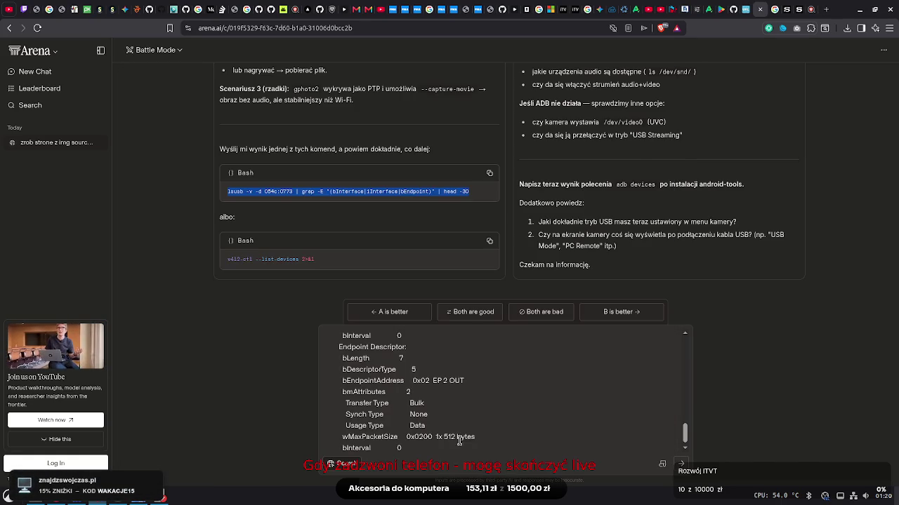
pyautogui.click(435, 445)
pyautogui.hotkey('ctrl', 'shift', 'v')
pyautogui.press('Return')
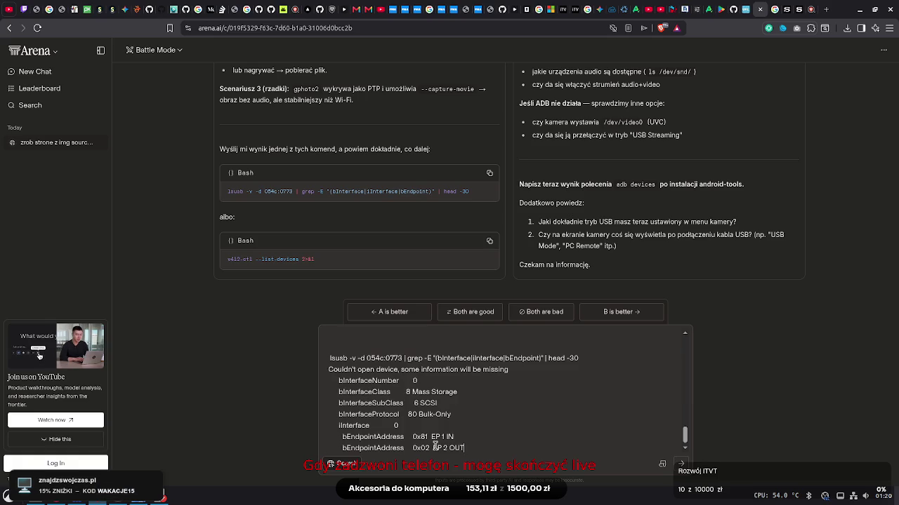
# Copy the v4l2-ctl --list-devices command from the reply and run it in the terminal
pyautogui.moveTo(315, 265); pyautogui.dragTo(199, 263)
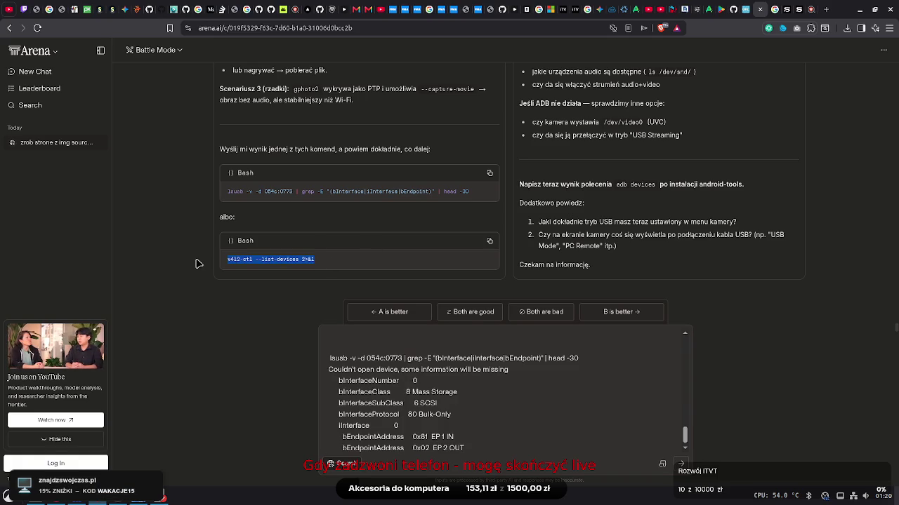
pyautogui.rightClick(261, 261)
pyautogui.click(263, 269)
pyautogui.hotkey('alt', 'Tab')
pyautogui.click(411, 453)
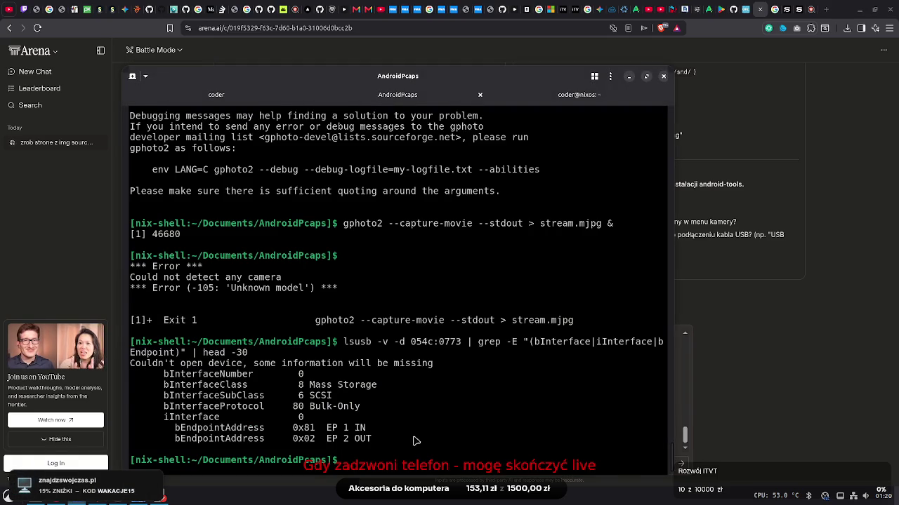
pyautogui.rightClick(391, 456)
pyautogui.click(383, 464)
pyautogui.rightClick(380, 460)
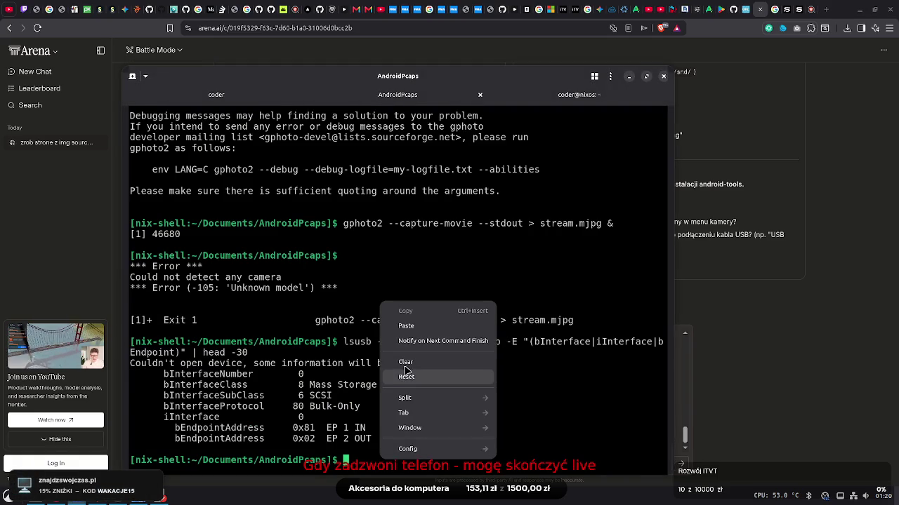
pyautogui.click(416, 329)
pyautogui.press('Return')
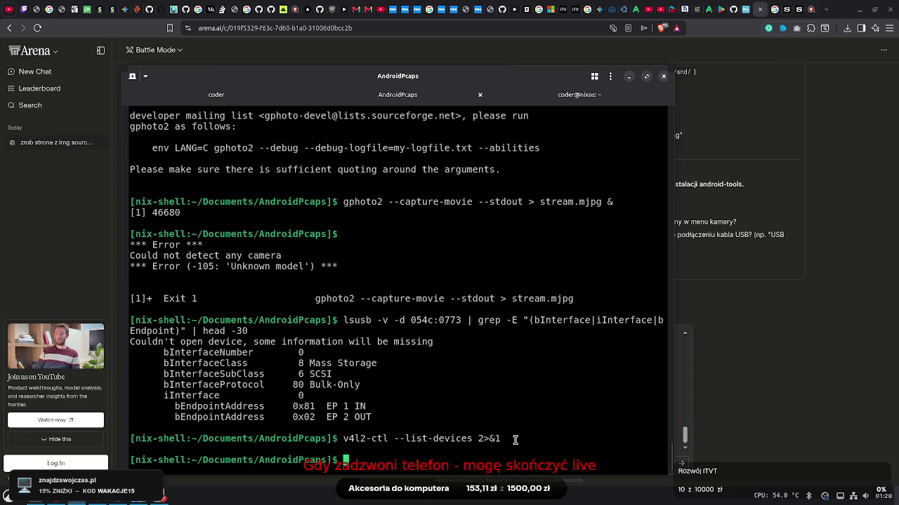
# Paste the v4l2-ctl command line from the terminal into the follow-up message
pyautogui.tripleClick(439, 439)
pyautogui.click(366, 449)
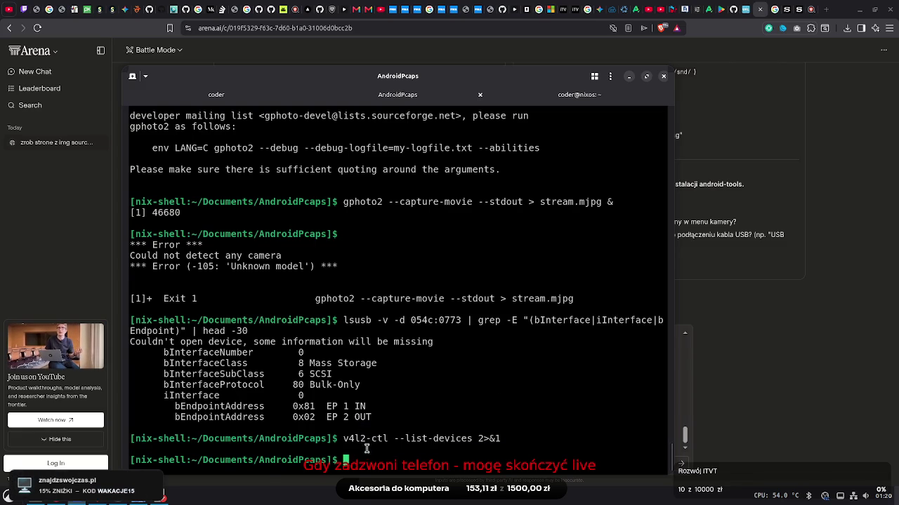
pyautogui.moveTo(366, 450); pyautogui.dragTo(344, 440)
pyautogui.rightClick(344, 440)
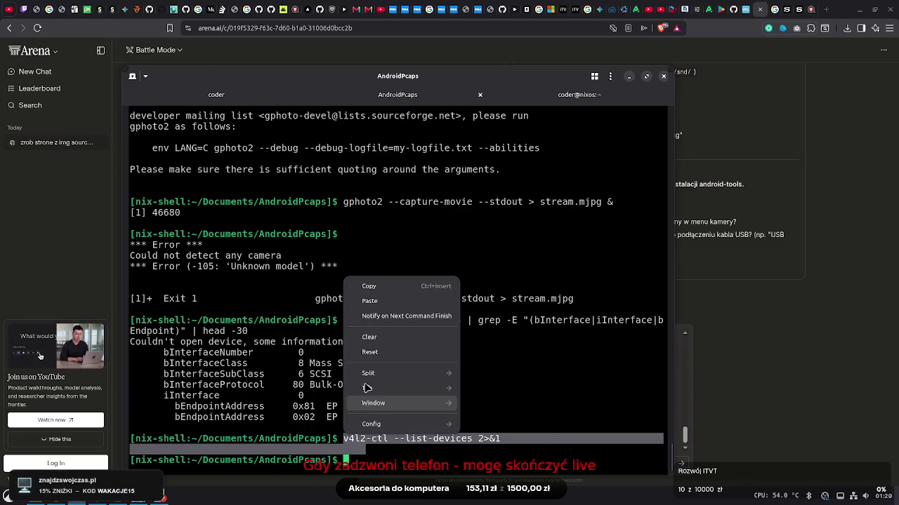
pyautogui.click(398, 282)
pyautogui.hotkey('alt', 'Tab')
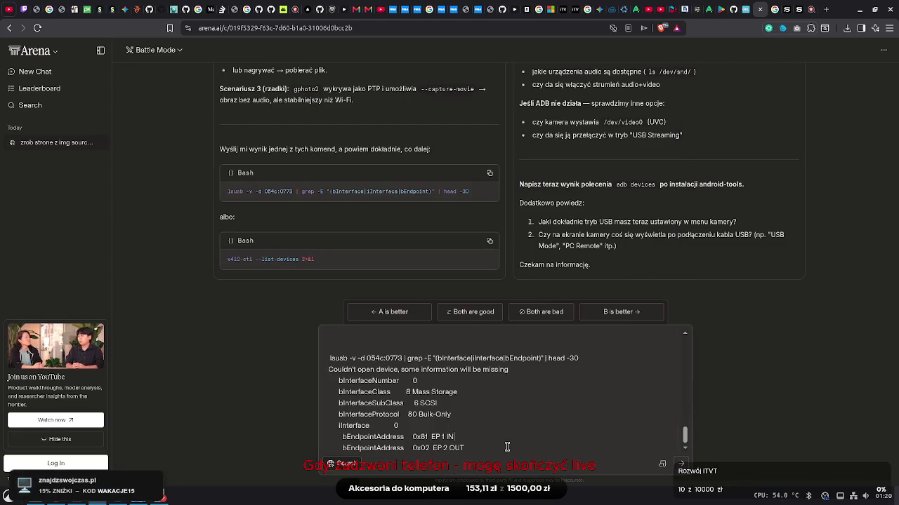
pyautogui.hotkey('ctrl', 'v')
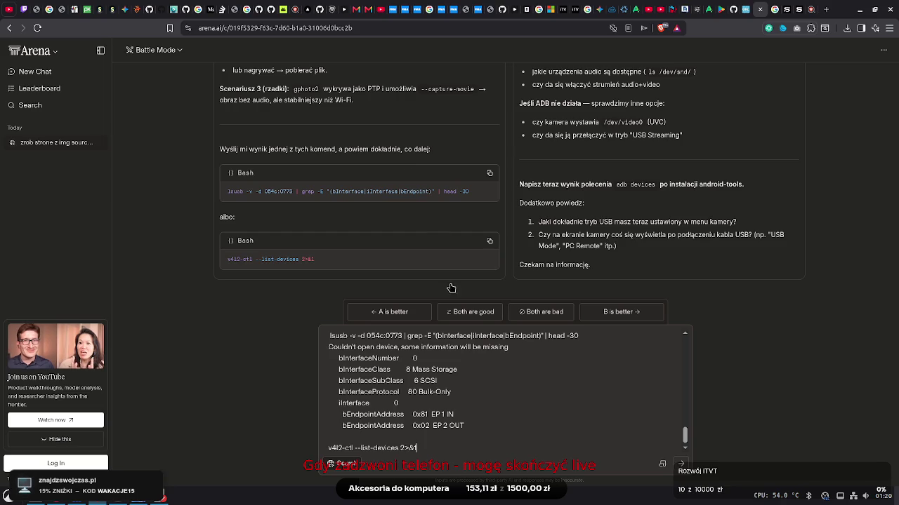
pyautogui.moveTo(421, 270)
pyautogui.mouseDown()
pyautogui.moveTo(379, 78)
pyautogui.moveTo(374, 164)
pyautogui.mouseUp()
# Copy the earlier gphoto2 --capture-movie output and its 'Could not detect any camera' error from the terminal
pyautogui.moveTo(368, 209)
pyautogui.mouseDown()
pyautogui.moveTo(386, 160)
pyautogui.moveTo(388, 280)
pyautogui.moveTo(399, 192)
pyautogui.mouseUp()
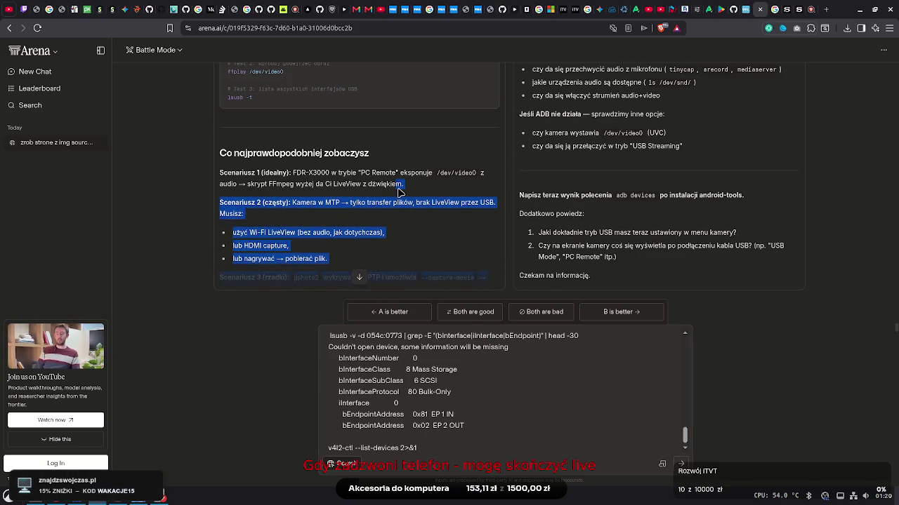
pyautogui.hotkey('alt', 'Tab')
pyautogui.hotkey('ctrl', 'shift', 'v')
pyautogui.press('Return')
pyautogui.moveTo(326, 224)
pyautogui.mouseDown()
pyautogui.moveTo(334, 110)
pyautogui.moveTo(306, 238)
pyautogui.moveTo(344, 257)
pyautogui.mouseUp()
pyautogui.click(306, 238)
pyautogui.moveTo(358, 288)
pyautogui.mouseDown()
pyautogui.moveTo(429, 391)
pyautogui.moveTo(427, 441)
pyautogui.moveTo(435, 449)
pyautogui.moveTo(579, 410)
pyautogui.mouseUp()
pyautogui.rightClick(569, 399)
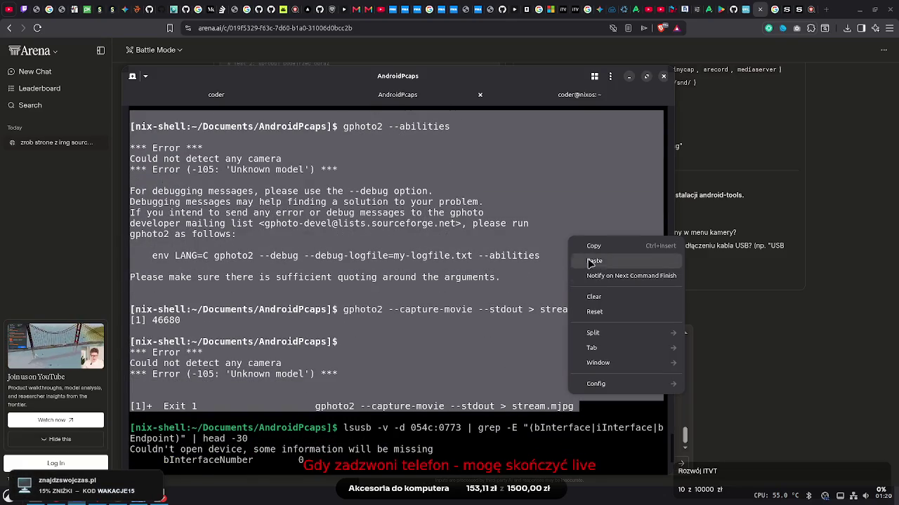
pyautogui.click(590, 248)
# Paste the gphoto2 output into the Arena follow-up message draft
pyautogui.hotkey('alt', 'Tab')
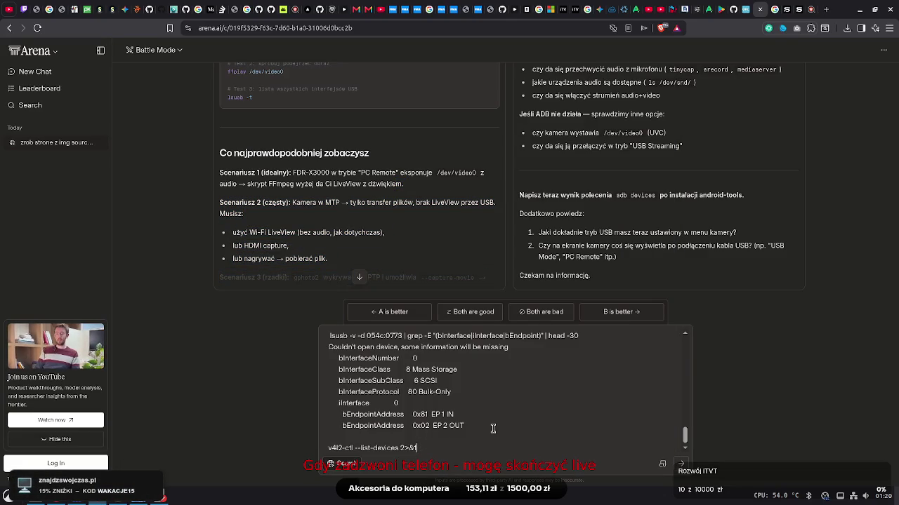
pyautogui.hotkey('ctrl', 'v')
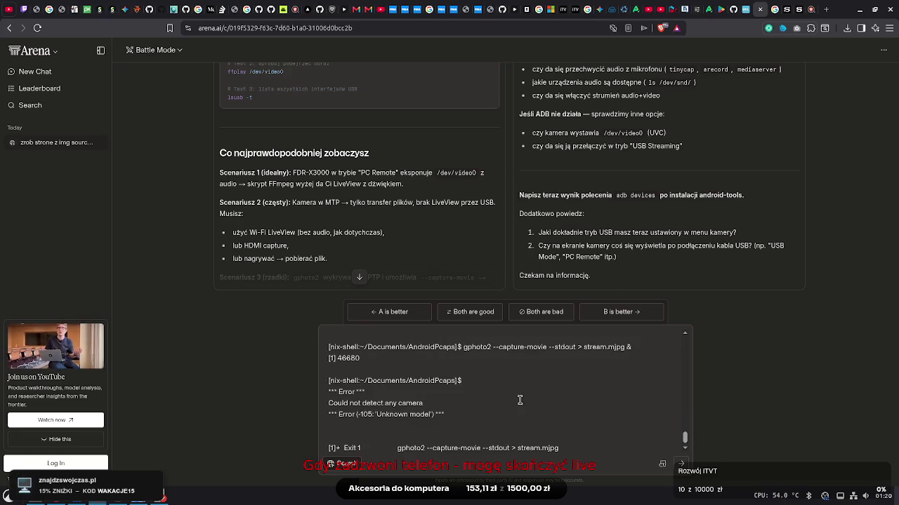
pyautogui.moveTo(641, 246)
pyautogui.mouseDown()
pyautogui.moveTo(652, 98)
pyautogui.moveTo(675, 67)
pyautogui.moveTo(688, 142)
pyautogui.moveTo(705, 80)
pyautogui.moveTo(676, 332)
pyautogui.moveTo(695, 211)
pyautogui.moveTo(723, 120)
pyautogui.moveTo(709, 203)
pyautogui.moveTo(716, 237)
pyautogui.moveTo(696, 262)
pyautogui.mouseUp()
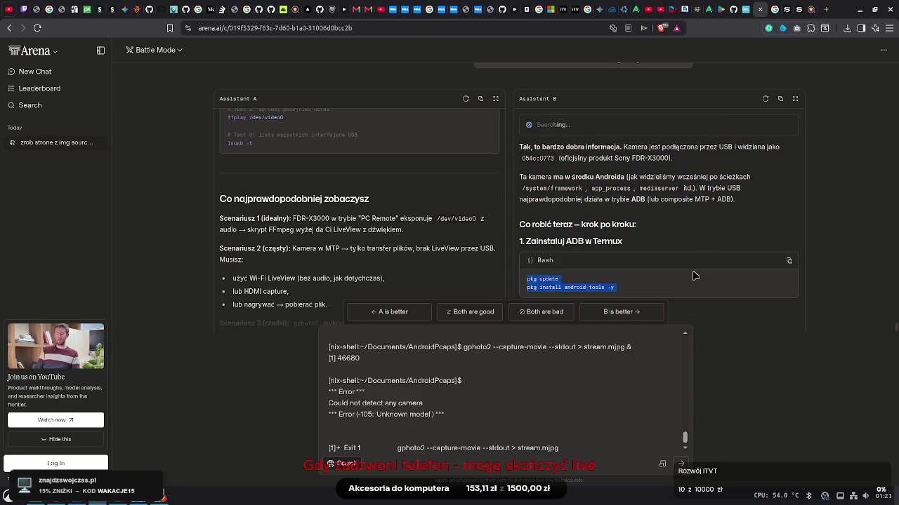
pyautogui.click(681, 295)
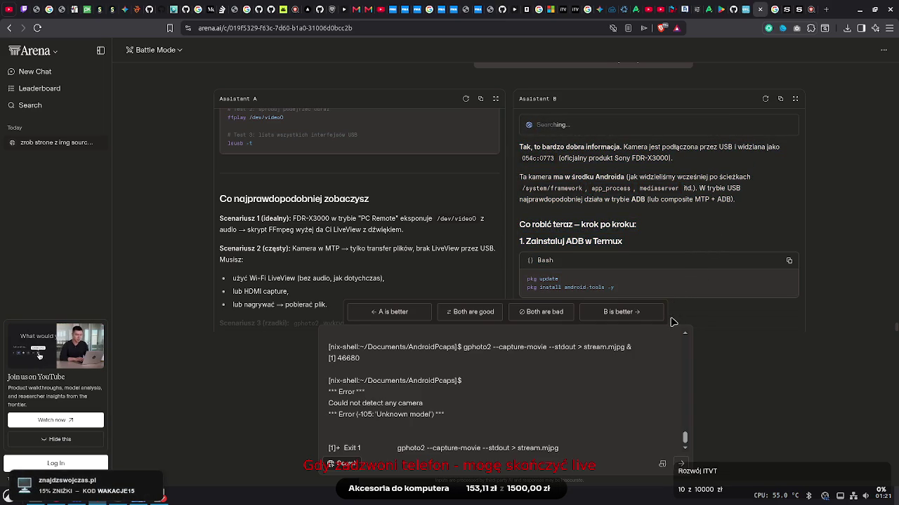
# Send the follow-up carrying the pasted lsusb and gphoto2 terminal output for the FDR-X3000
pyautogui.moveTo(673, 322); pyautogui.dragTo(671, 335)
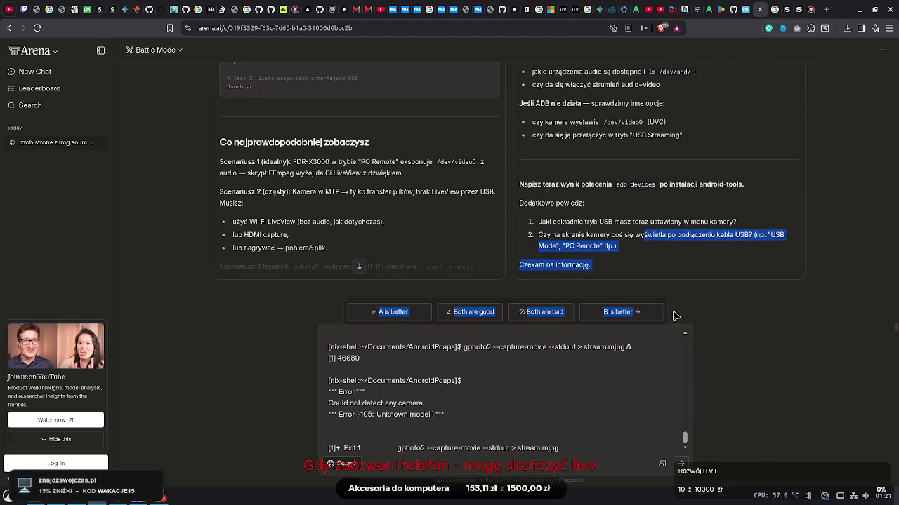
pyautogui.click(681, 464)
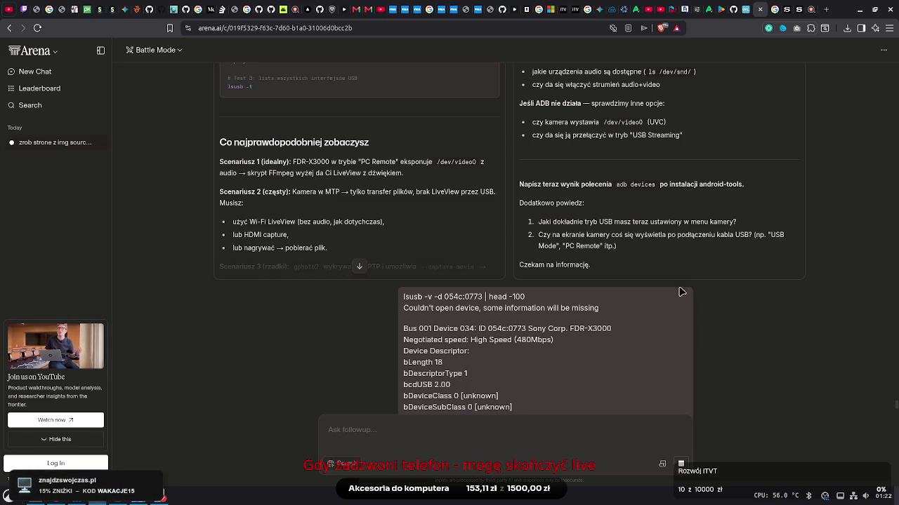
pyautogui.moveTo(896, 407); pyautogui.dragTo(895, 428)
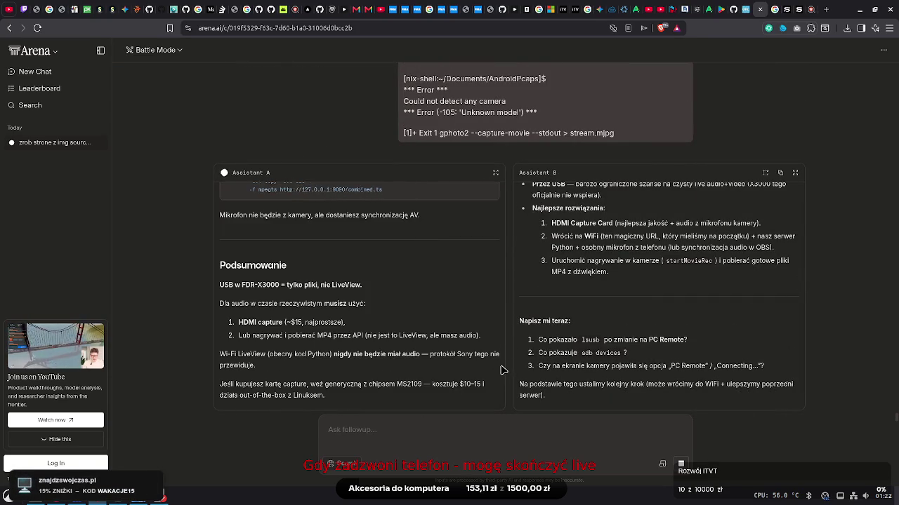
# Read Assistant A's summary, marking the MP4 note and the paragraph on USB LiveView being removed
pyautogui.moveTo(339, 327)
pyautogui.mouseDown()
pyautogui.moveTo(232, 276)
pyautogui.moveTo(320, 329)
pyautogui.moveTo(330, 191)
pyautogui.moveTo(338, 219)
pyautogui.moveTo(363, 176)
pyautogui.moveTo(232, 306)
pyautogui.moveTo(235, 334)
pyautogui.moveTo(344, 342)
pyautogui.moveTo(357, 353)
pyautogui.moveTo(353, 376)
pyautogui.moveTo(333, 395)
pyautogui.mouseUp()
pyautogui.click(319, 330)
pyautogui.click(331, 402)
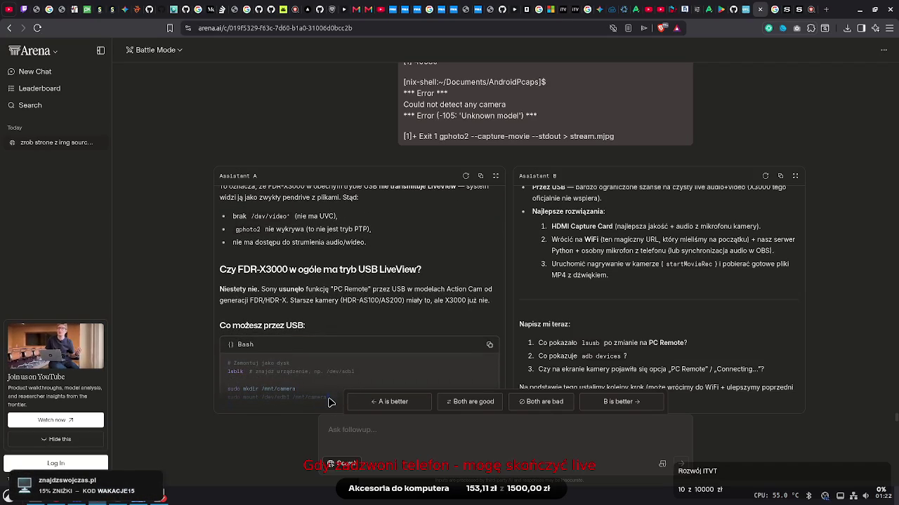
pyautogui.scroll(-2, 330, 405)
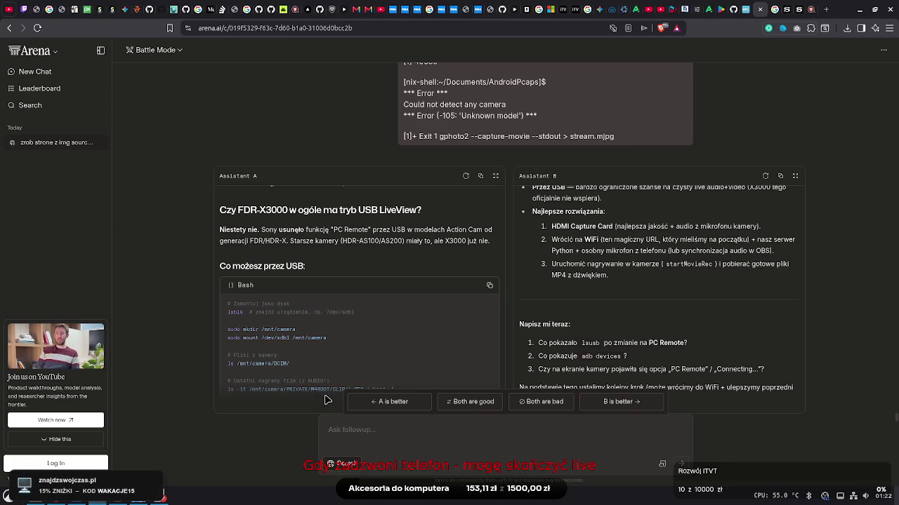
pyautogui.moveTo(219, 229)
pyautogui.mouseDown()
pyautogui.moveTo(351, 252)
pyautogui.moveTo(377, 243)
pyautogui.mouseUp()
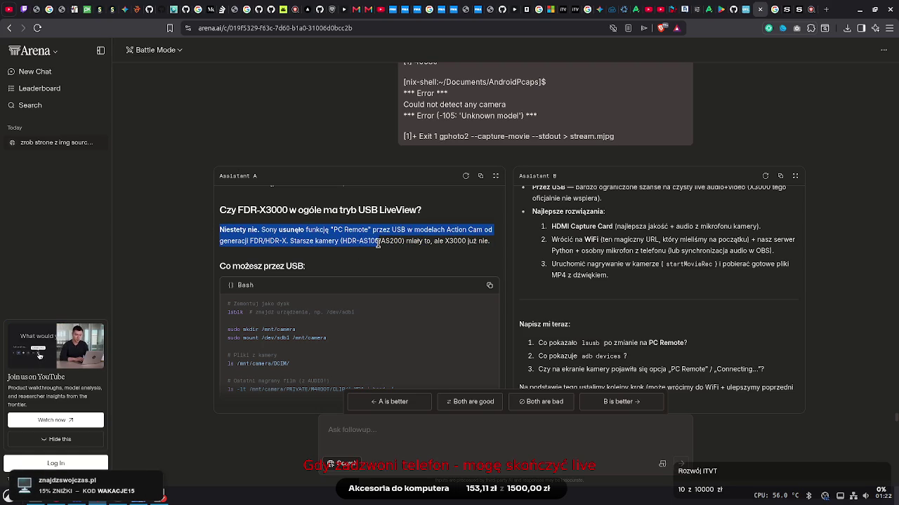
pyautogui.click(374, 255)
# Select the mount, file-listing and recording code, then the four ffmpeg lines of the hybrid solution
pyautogui.moveTo(293, 324); pyautogui.dragTo(284, 388)
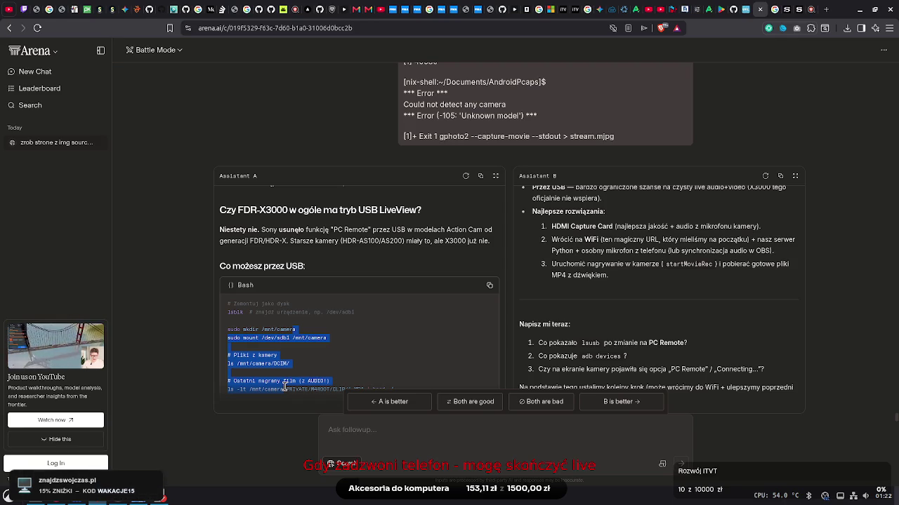
pyautogui.moveTo(284, 388)
pyautogui.mouseDown()
pyautogui.moveTo(286, 408)
pyautogui.moveTo(318, 231)
pyautogui.moveTo(316, 179)
pyautogui.moveTo(325, 330)
pyautogui.moveTo(269, 372)
pyautogui.moveTo(278, 402)
pyautogui.moveTo(336, 302)
pyautogui.moveTo(306, 376)
pyautogui.moveTo(311, 410)
pyautogui.moveTo(320, 349)
pyautogui.mouseUp()
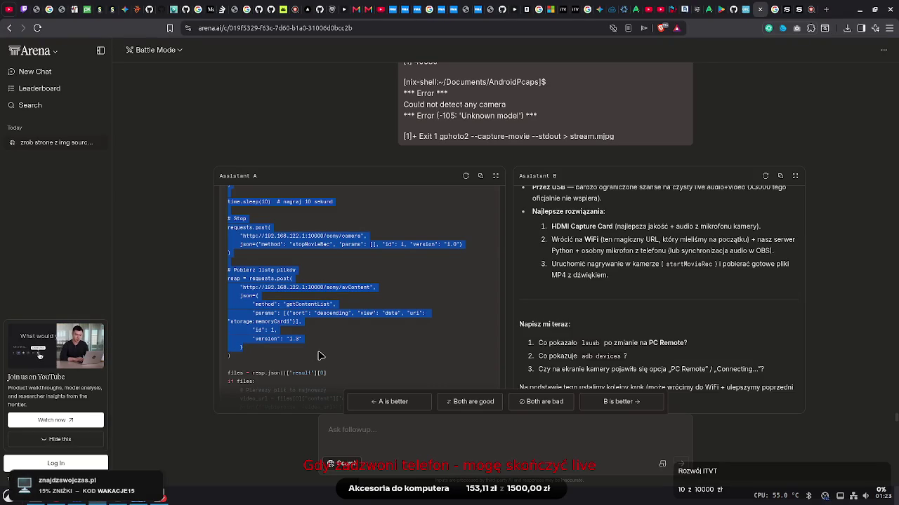
pyautogui.moveTo(319, 356)
pyautogui.mouseDown()
pyautogui.moveTo(311, 409)
pyautogui.moveTo(325, 407)
pyautogui.moveTo(355, 270)
pyautogui.moveTo(346, 362)
pyautogui.moveTo(314, 415)
pyautogui.moveTo(395, 197)
pyautogui.moveTo(378, 292)
pyautogui.mouseUp()
pyautogui.click(379, 300)
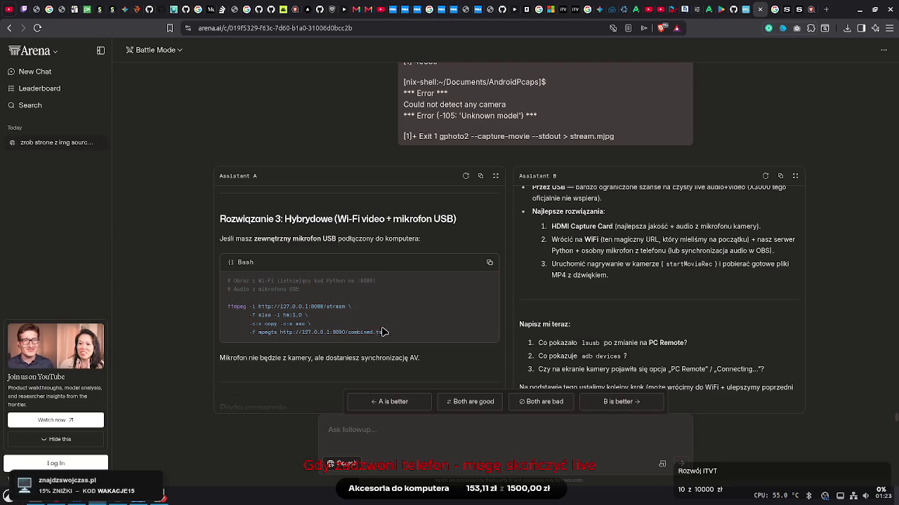
pyautogui.moveTo(383, 333); pyautogui.dragTo(228, 309)
# Copy the selected ffmpeg lines and run them in the AndroidPcaps terminal
pyautogui.rightClick(276, 303)
pyautogui.click(316, 328)
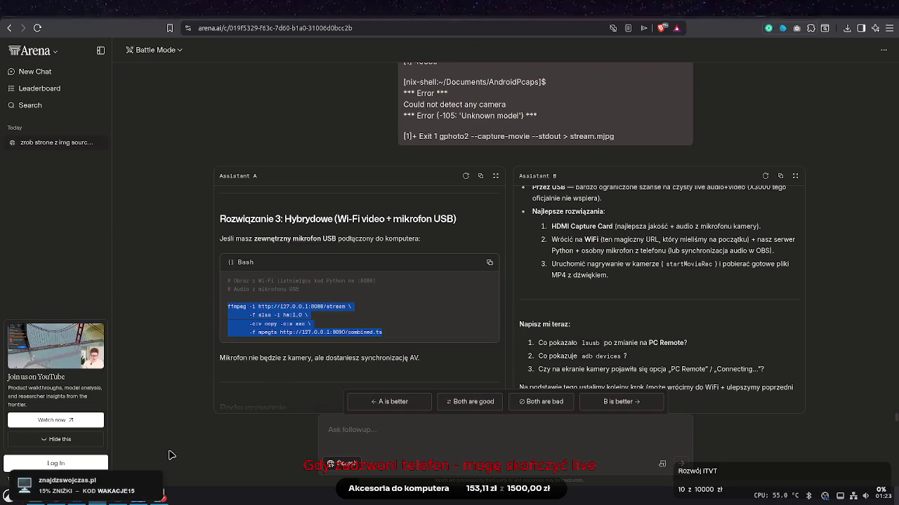
pyautogui.moveTo(73, 500)
pyautogui.click(73, 451)
pyautogui.rightClick(379, 336)
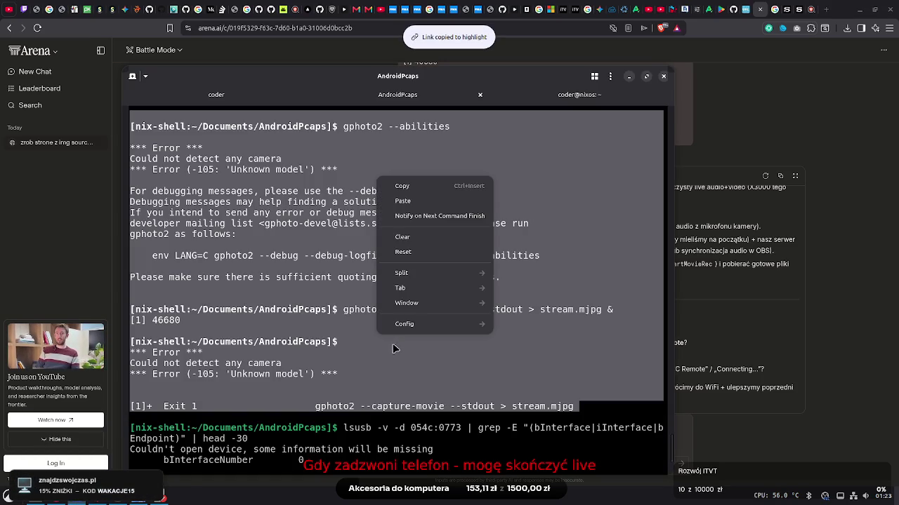
pyautogui.click(402, 202)
pyautogui.press('Return')
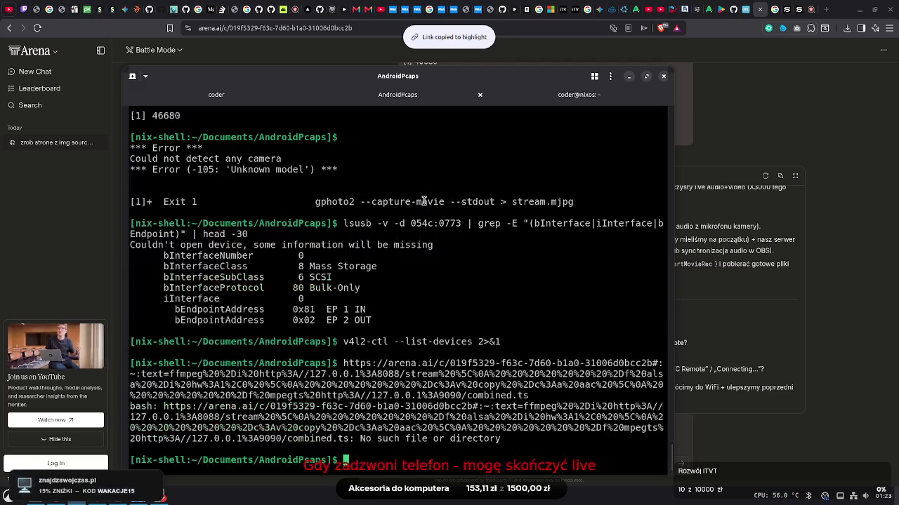
# Run Assistant A's full ffmpeg code block in the terminal; it fails with connection refused on 127.0.0.1:8088
pyautogui.click(756, 469)
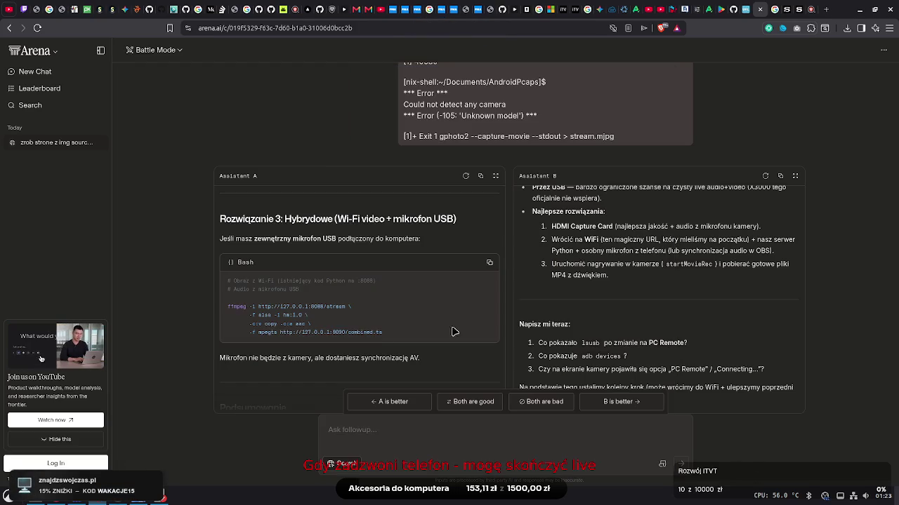
pyautogui.click(490, 266)
pyautogui.hotkey('alt', 'Tab')
pyautogui.rightClick(383, 335)
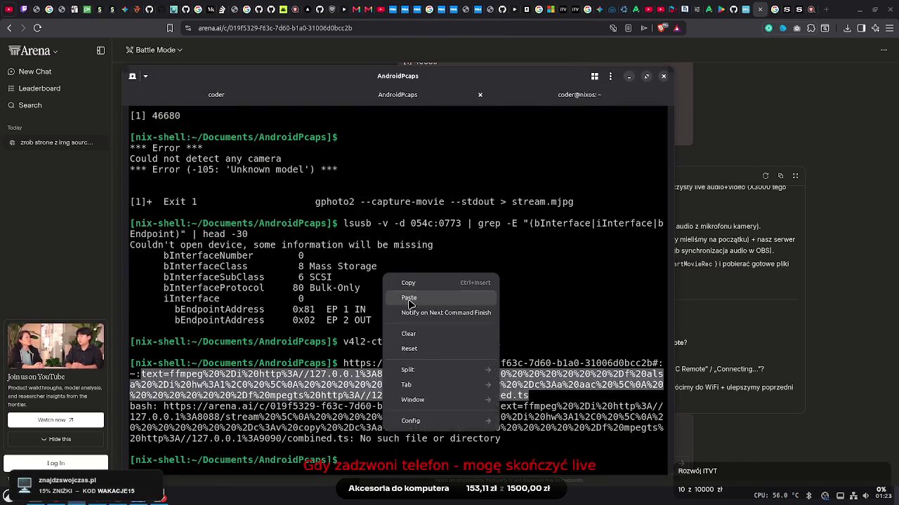
pyautogui.click(396, 353)
pyautogui.press('Return')
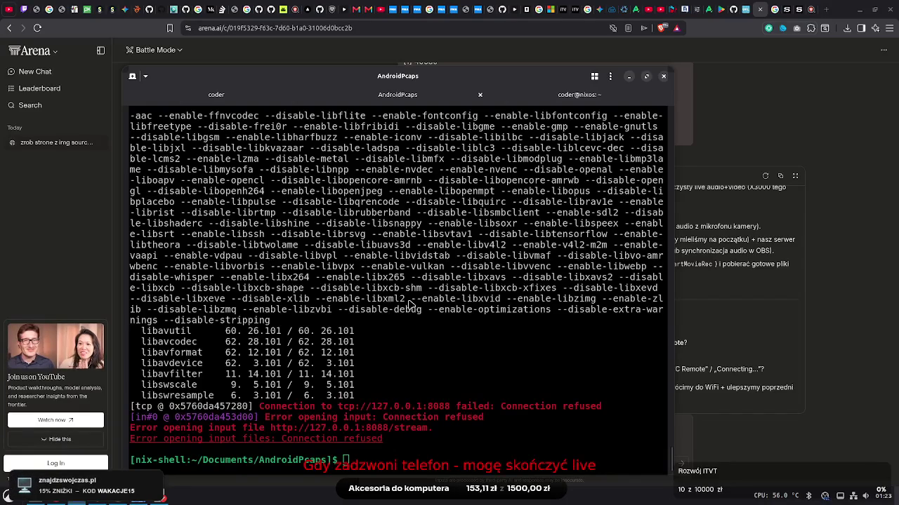
pyautogui.hotkey('alt', 'Tab')
pyautogui.moveTo(413, 311)
pyautogui.mouseDown()
pyautogui.moveTo(408, 382)
pyautogui.moveTo(412, 306)
pyautogui.mouseUp()
pyautogui.click(413, 306)
pyautogui.moveTo(619, 212)
pyautogui.mouseDown()
pyautogui.moveTo(607, 179)
pyautogui.moveTo(593, 378)
pyautogui.mouseUp()
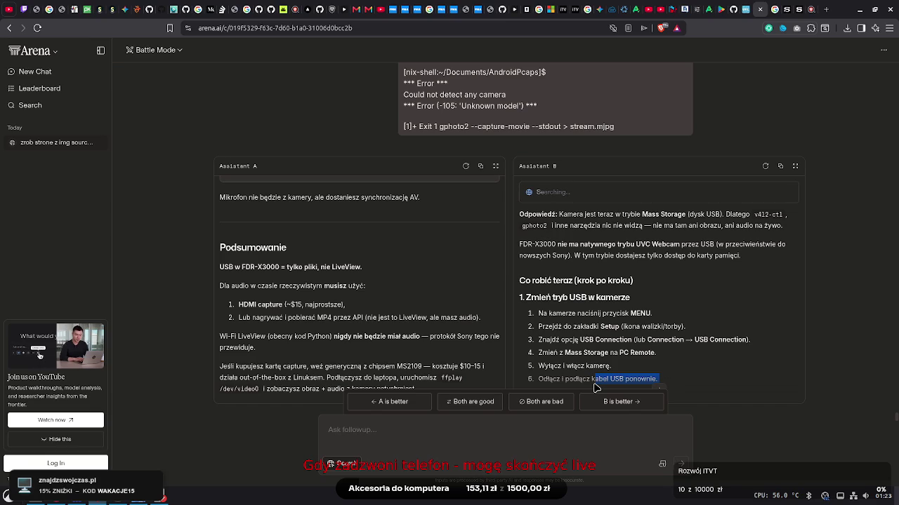
pyautogui.click(595, 387)
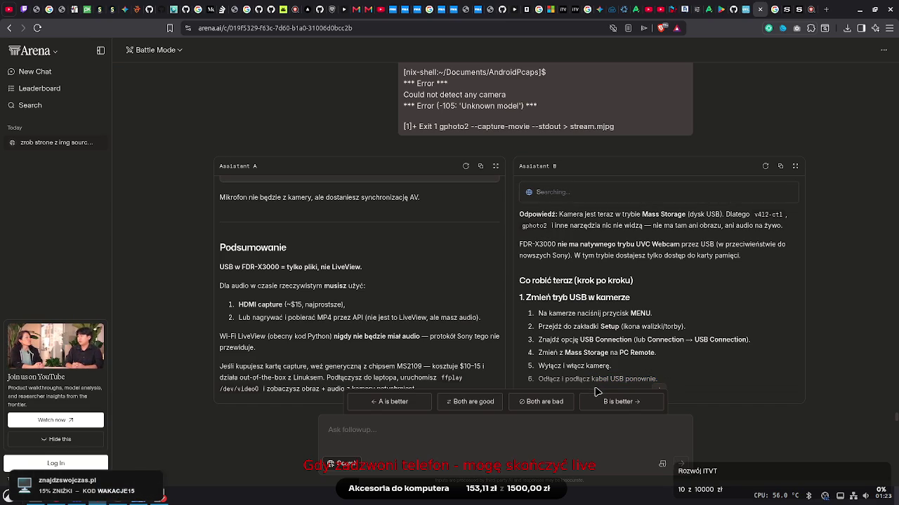
pyautogui.doubleClick(597, 393)
pyautogui.tripleClick(625, 377)
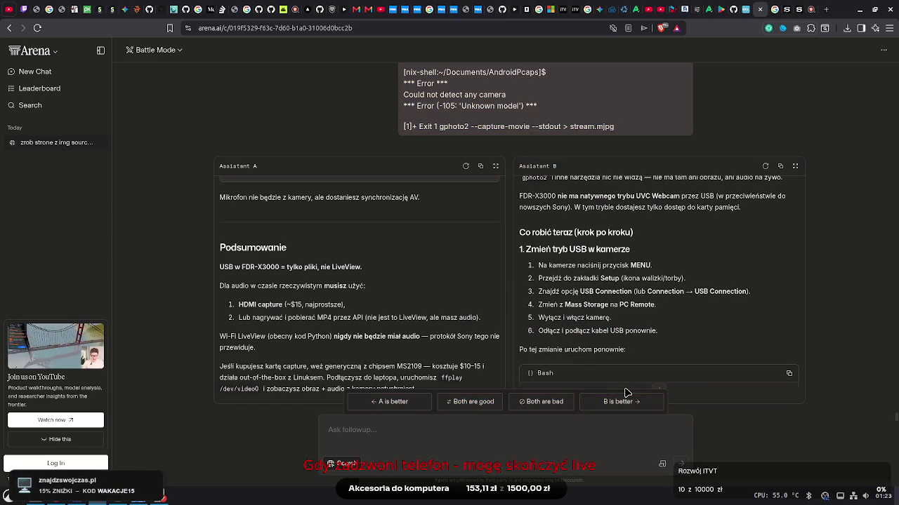
pyautogui.tripleClick(627, 393)
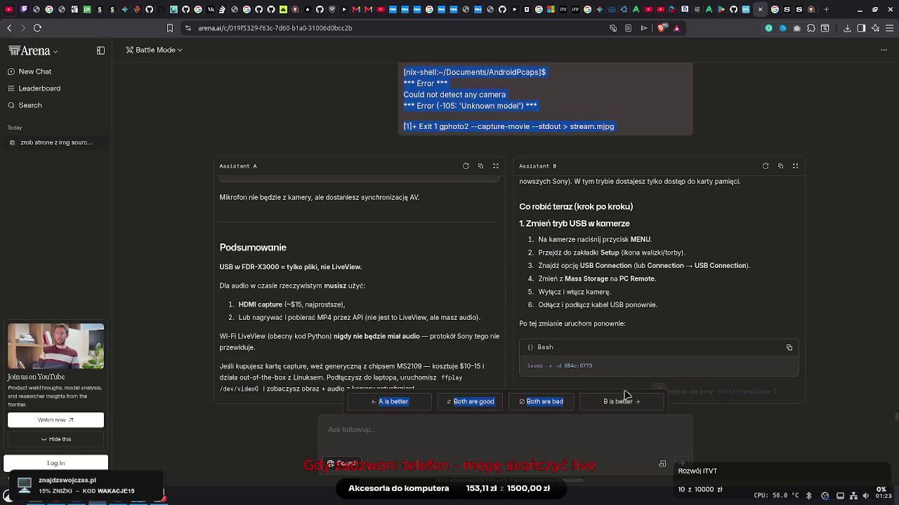
pyautogui.moveTo(483, 320)
pyautogui.mouseDown()
pyautogui.moveTo(421, 200)
pyautogui.moveTo(422, 382)
pyautogui.moveTo(347, 330)
pyautogui.mouseUp()
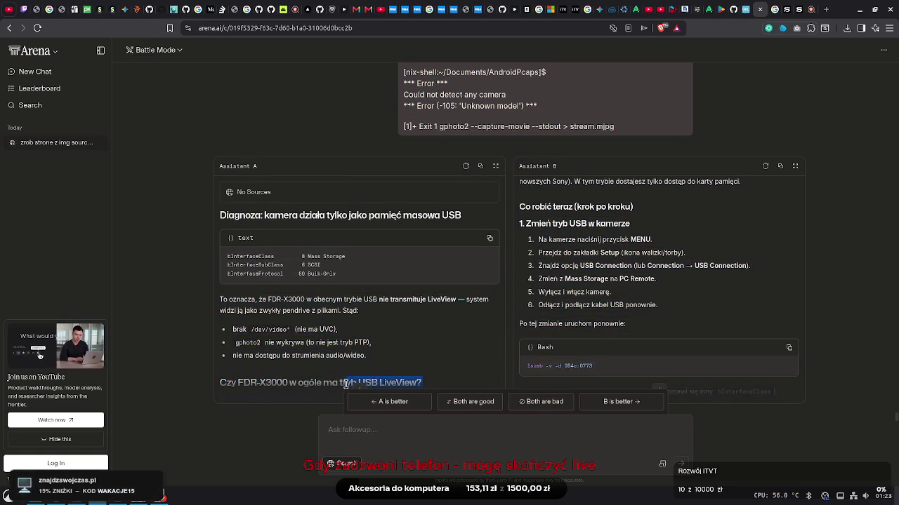
pyautogui.click(343, 406)
pyautogui.moveTo(344, 406); pyautogui.dragTo(407, 245)
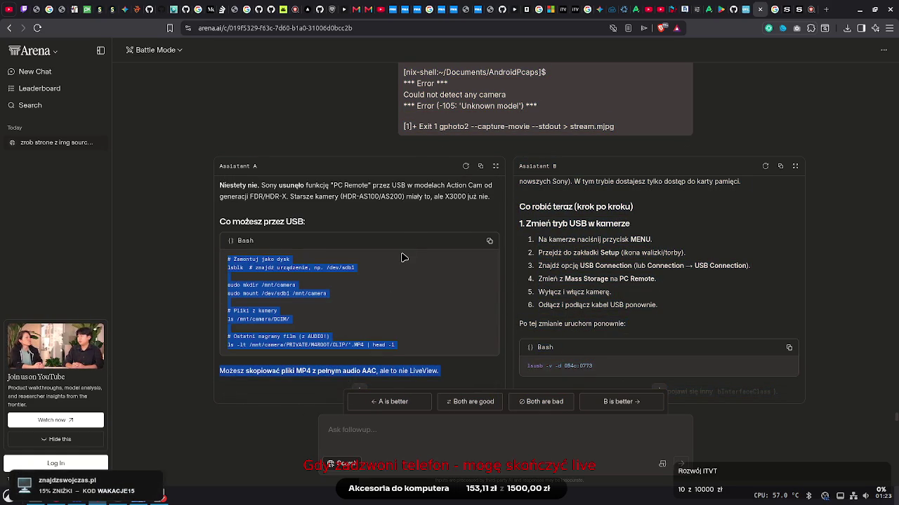
pyautogui.click(392, 222)
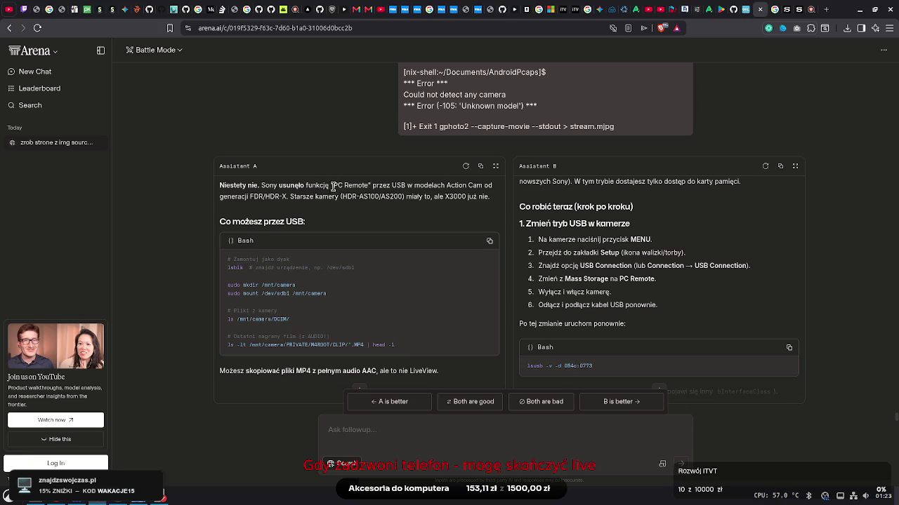
pyautogui.click(827, 10)
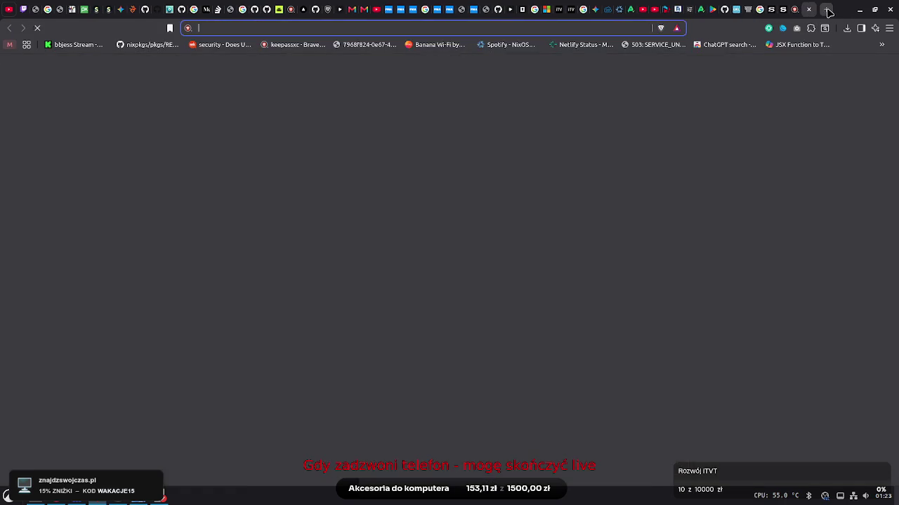
# Search Google for 'where is pc remote sony fdr' and read the AI overview
pyautogui.write('google.com')
pyautogui.press('Return')
pyautogui.write('whee')
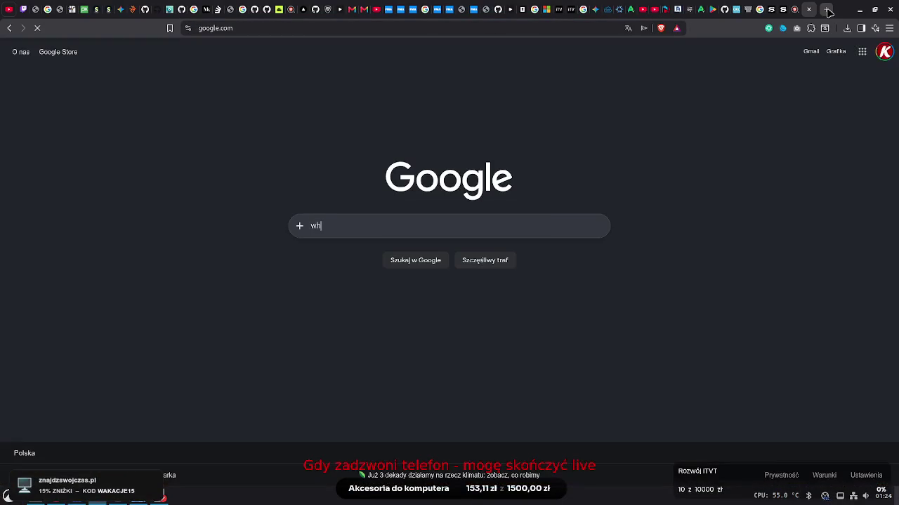
pyautogui.press('BackSpace')
pyautogui.write('re is pc r')
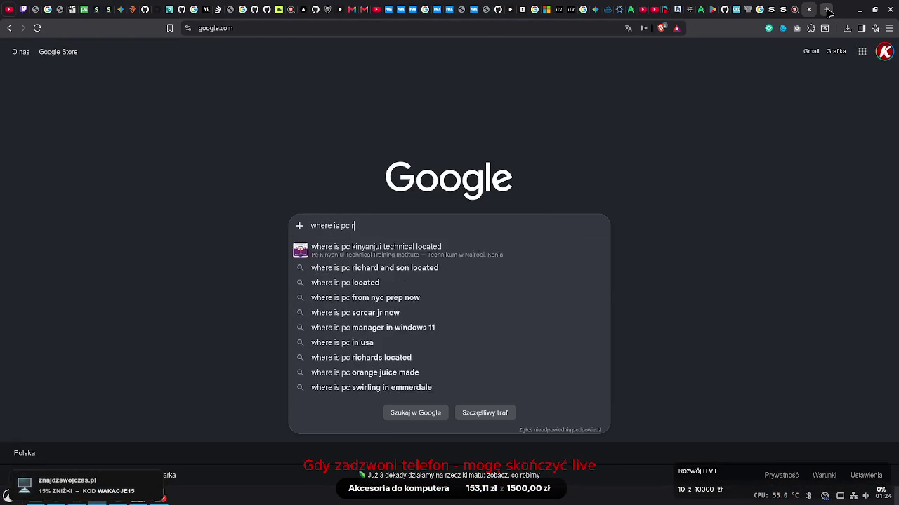
pyautogui.write('emote sony fdr')
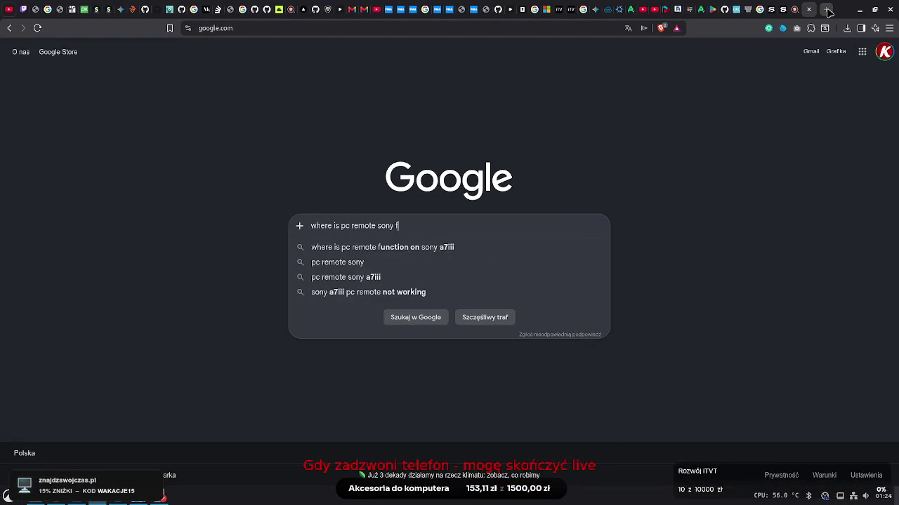
pyautogui.press('Return')
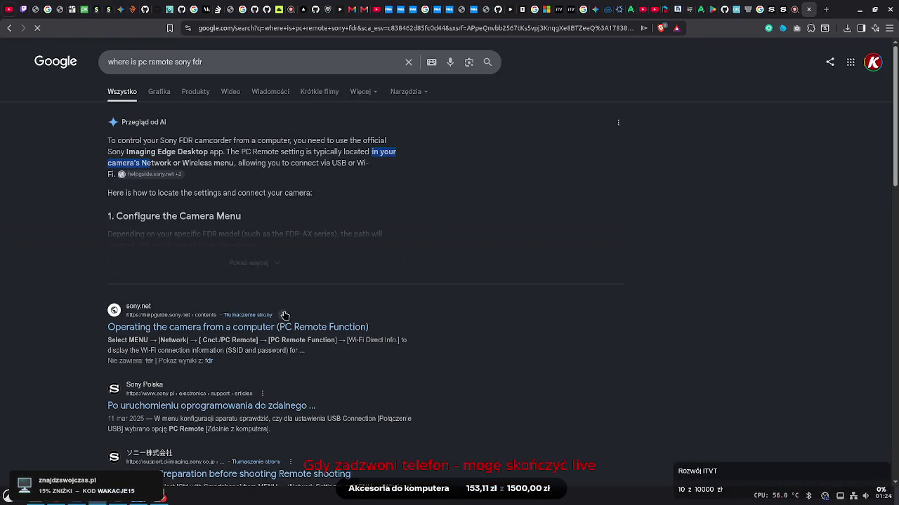
pyautogui.moveTo(160, 141); pyautogui.dragTo(386, 144)
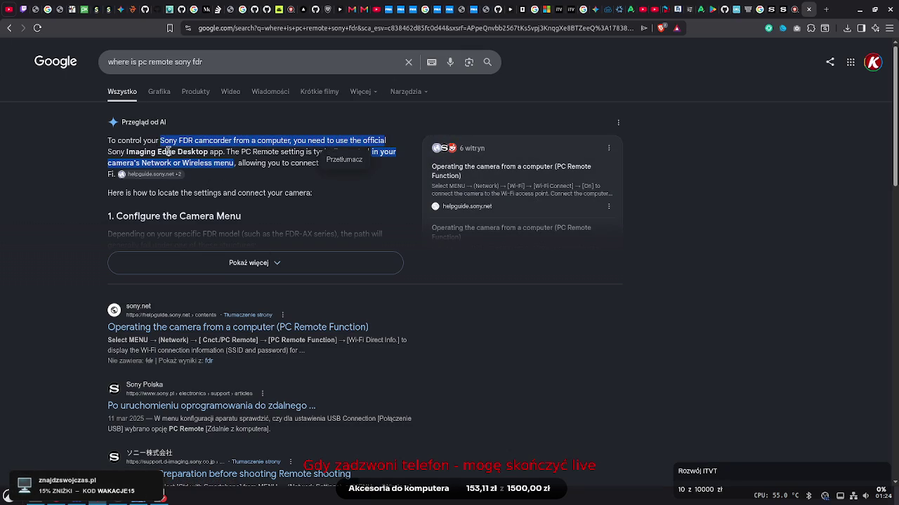
pyautogui.click(150, 155)
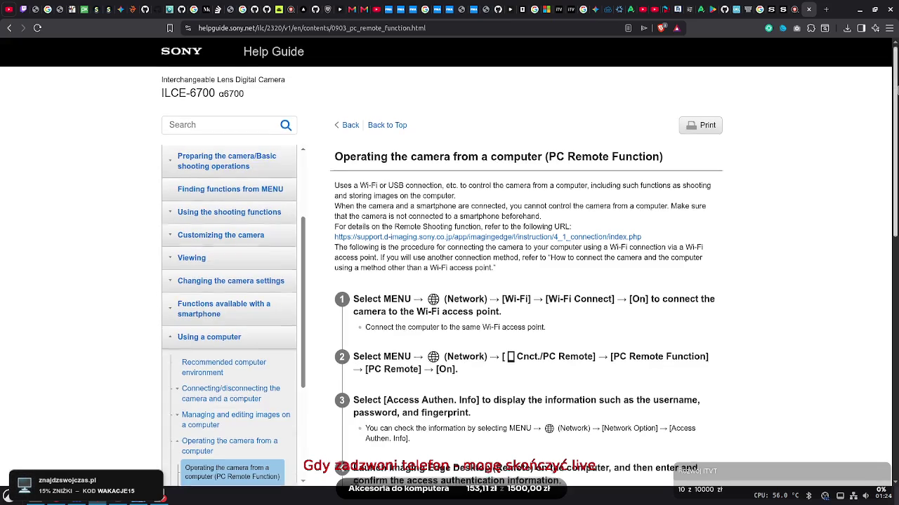
# Browse the Sony Help Guide and the FDR-AX43 remote shooting page, then return to the results
pyautogui.scroll(-3, 884, 161)
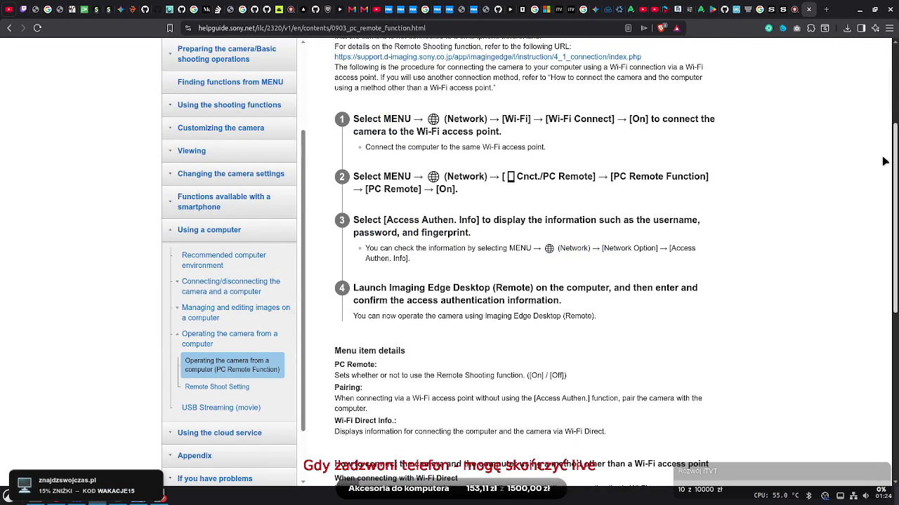
pyautogui.scroll(-5, 884, 162)
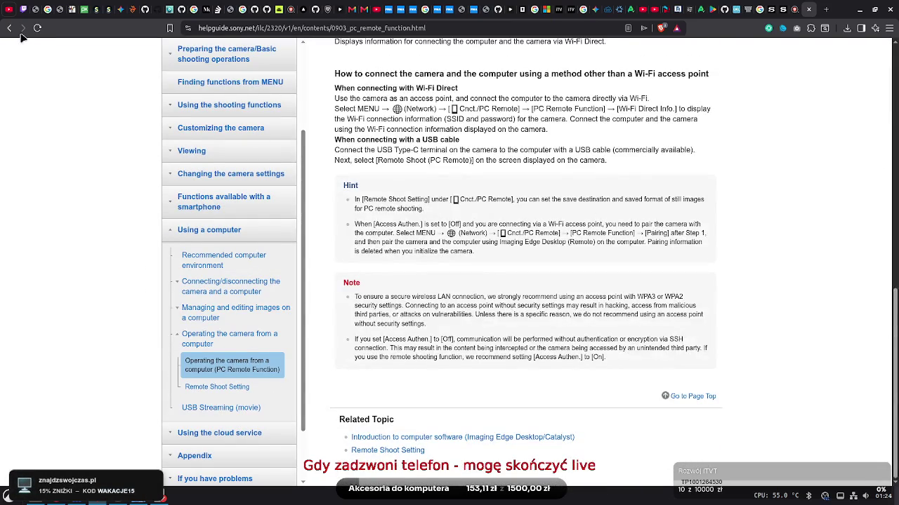
pyautogui.click(9, 29)
pyautogui.scroll(-3, 896, 222)
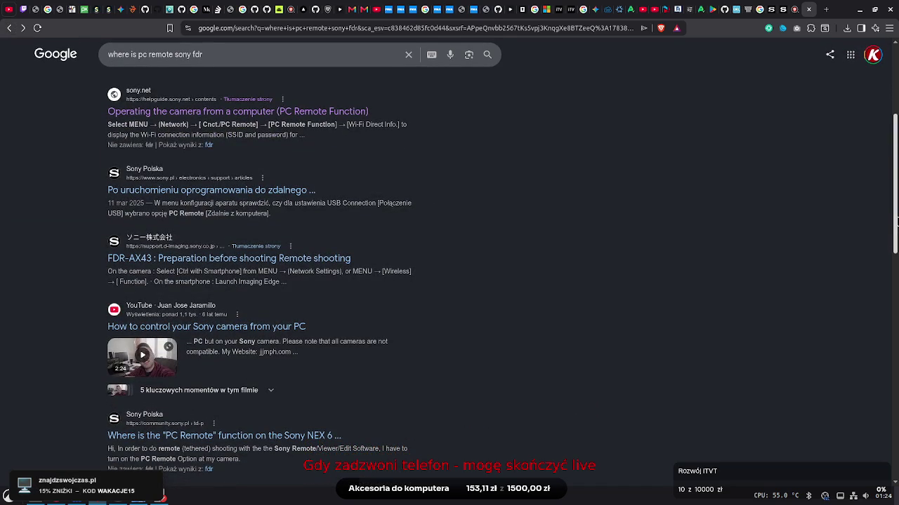
pyautogui.click(231, 259)
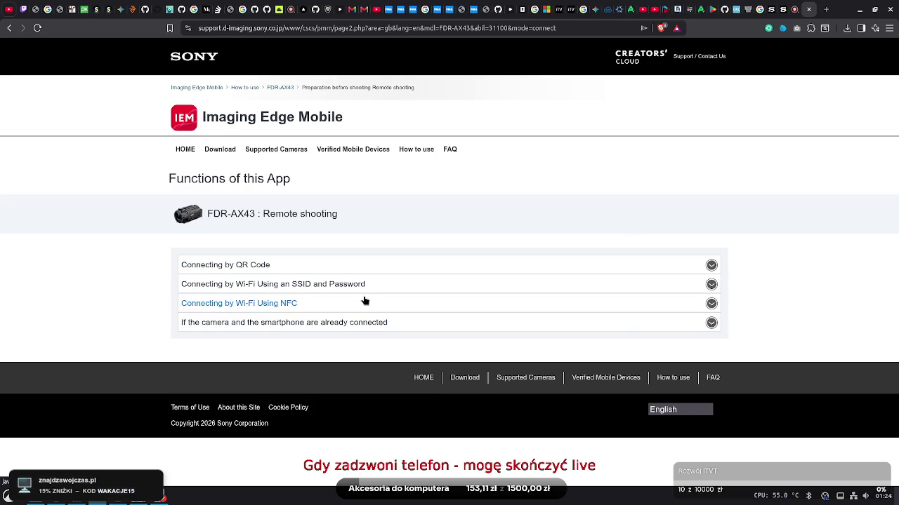
pyautogui.click(359, 323)
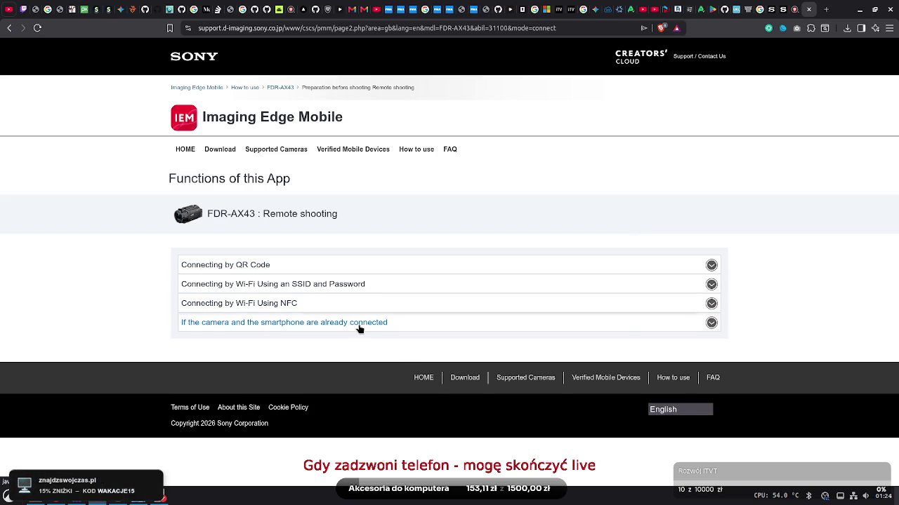
pyautogui.click(9, 28)
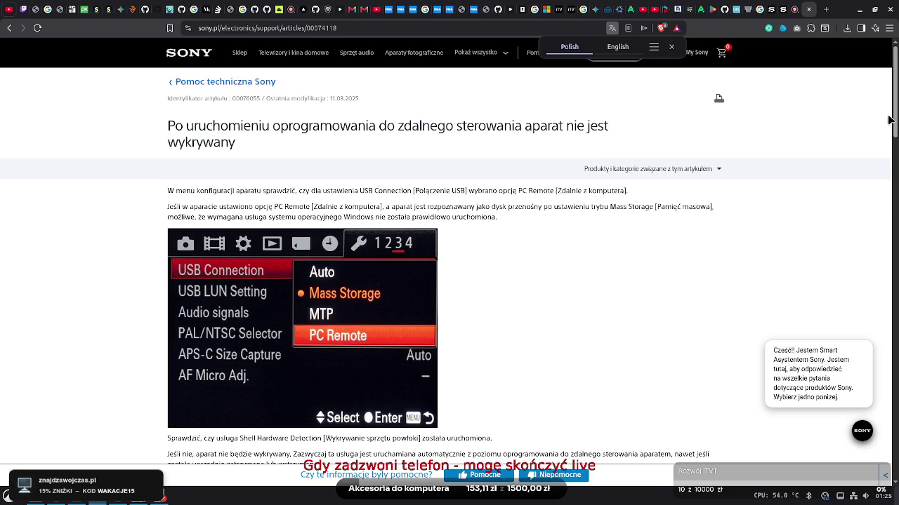
# Read through the Sony article on the camera not being detected by remote software
pyautogui.moveTo(896, 106); pyautogui.dragTo(896, 160)
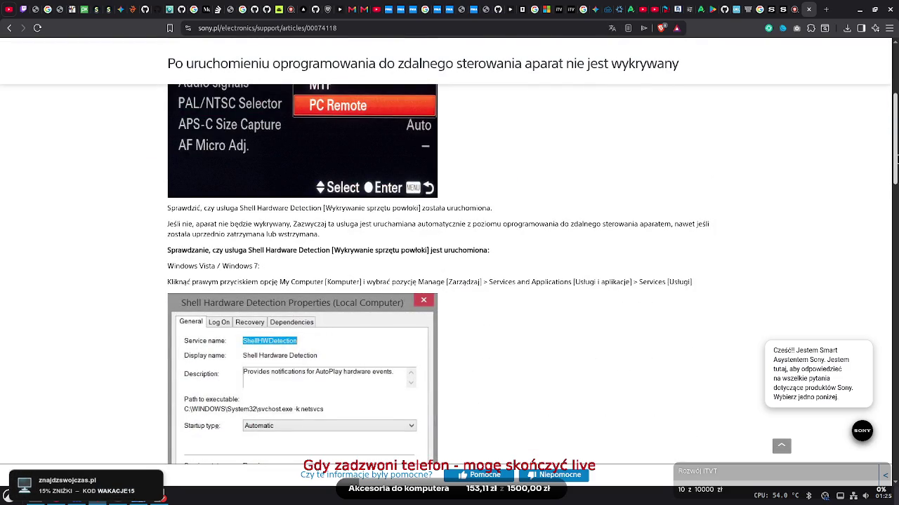
pyautogui.scroll(-4, 449, 281)
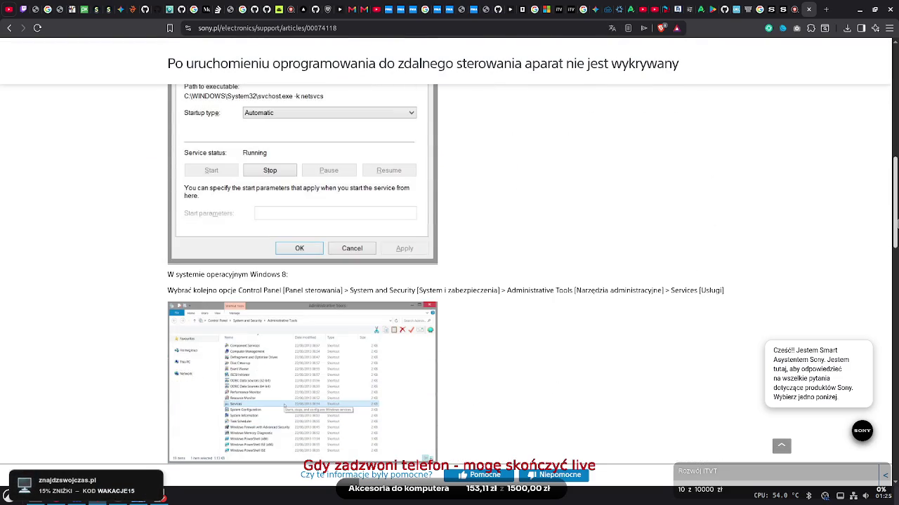
pyautogui.scroll(-8, 886, 320)
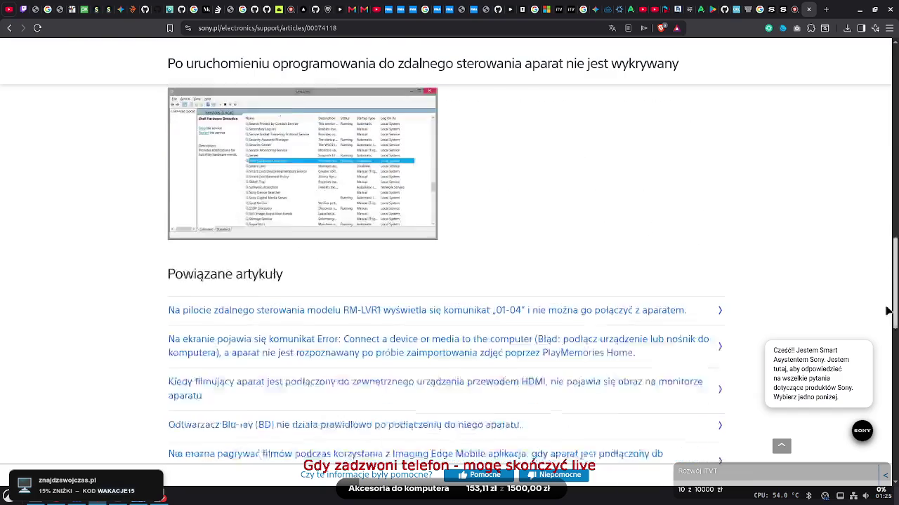
pyautogui.scroll(-6, 886, 321)
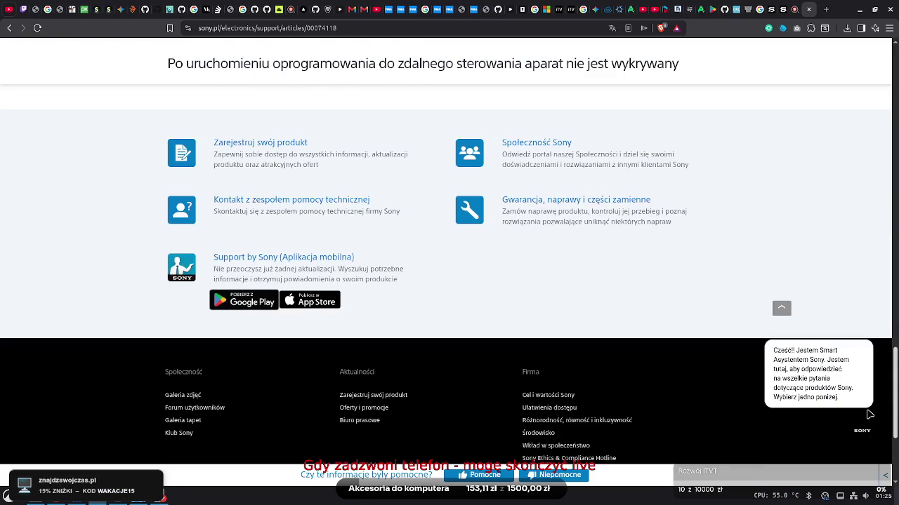
pyautogui.press('Home')
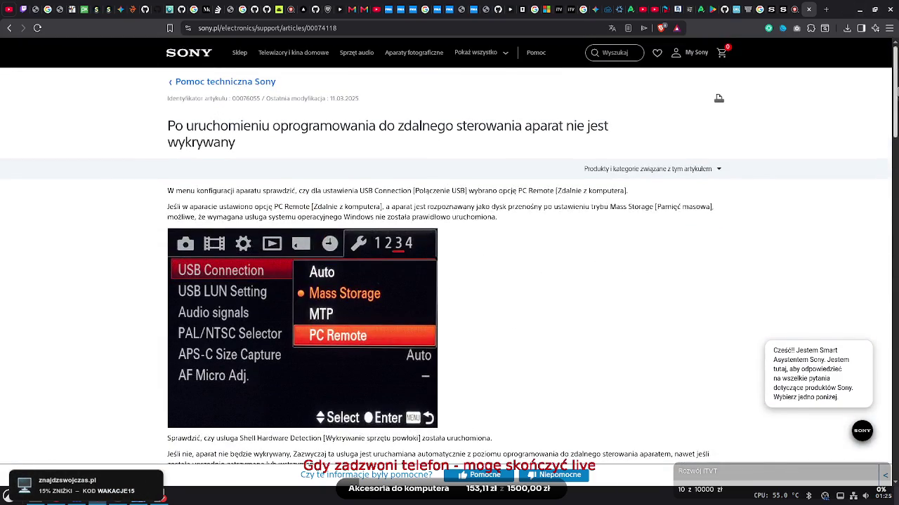
pyautogui.scroll(-9, 863, 425)
pyautogui.scroll(-12, 872, 397)
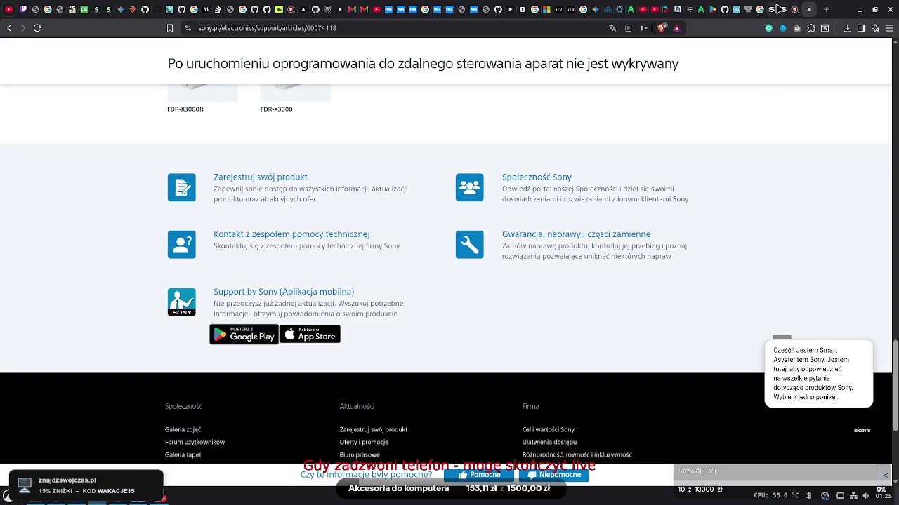
# Switch through the open Sony tabs back to the Arena battle chat
pyautogui.click(778, 8)
pyautogui.click(787, 7)
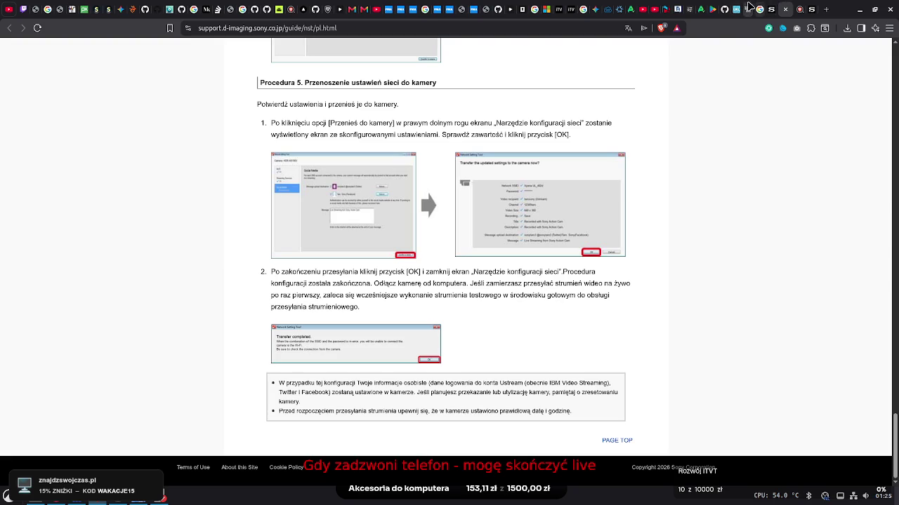
pyautogui.click(749, 7)
pyautogui.moveTo(554, 249)
pyautogui.mouseDown()
pyautogui.moveTo(573, 393)
pyautogui.moveTo(577, 293)
pyautogui.mouseUp()
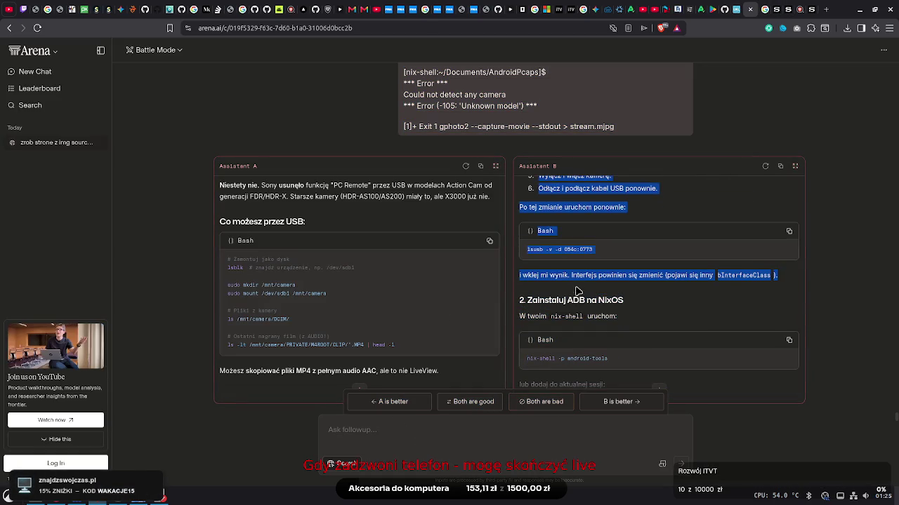
# Send a Polish follow-up saying separate cables are used and PC Remote isn't visible as described
pyautogui.click(455, 427)
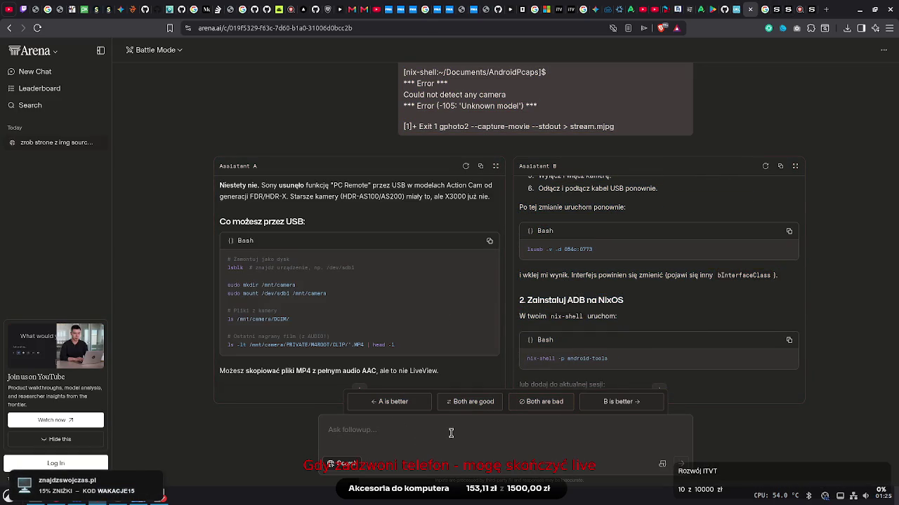
pyautogui.write('odpadaja osob')
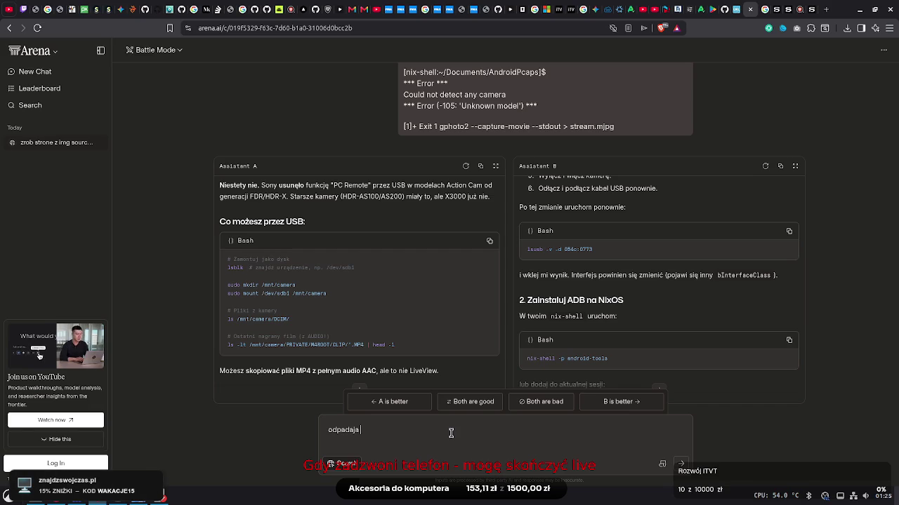
pyautogui.write('ne kab')
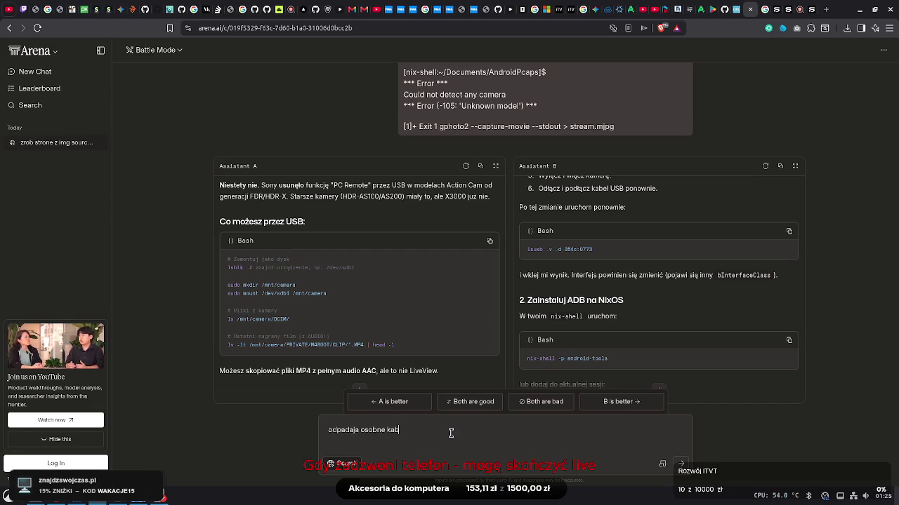
pyautogui.press('BackSpace')
pyautogui.press('BackSpace')
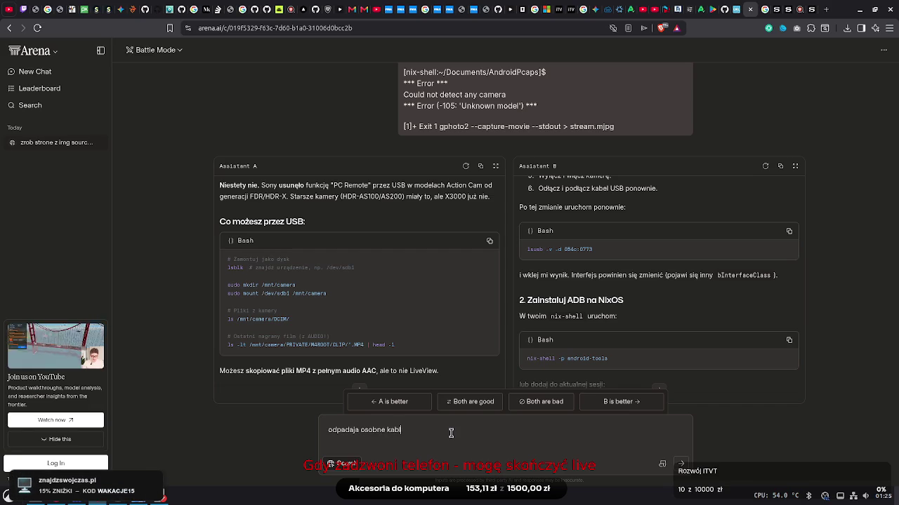
pyautogui.write('ki i niewidze')
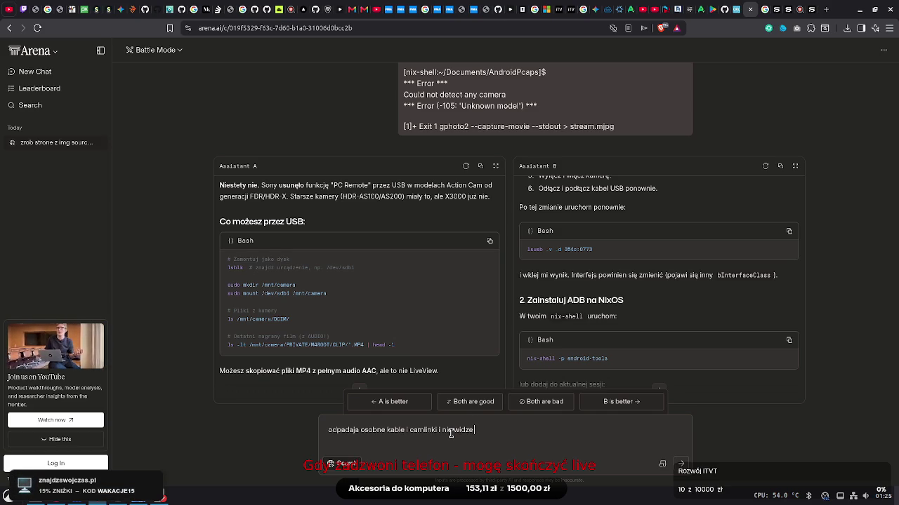
pyautogui.write(' tak ja')
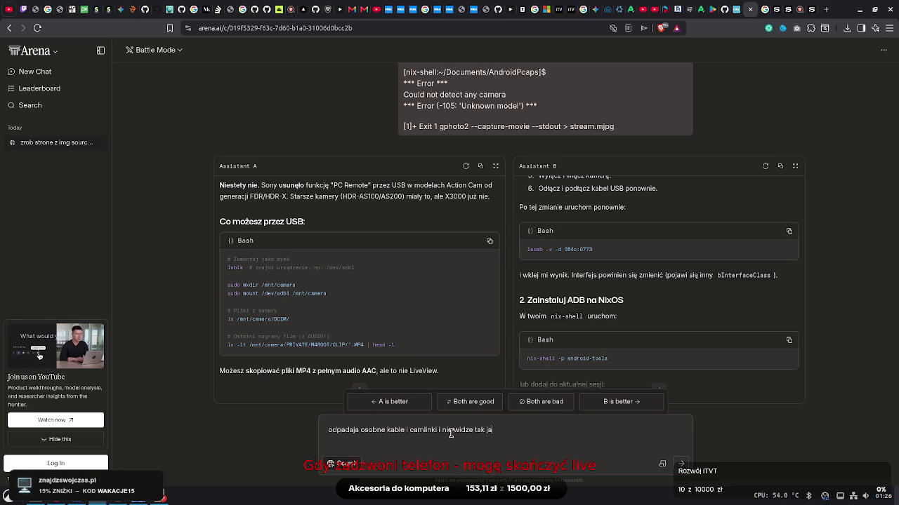
pyautogui.write('k mowisz b')
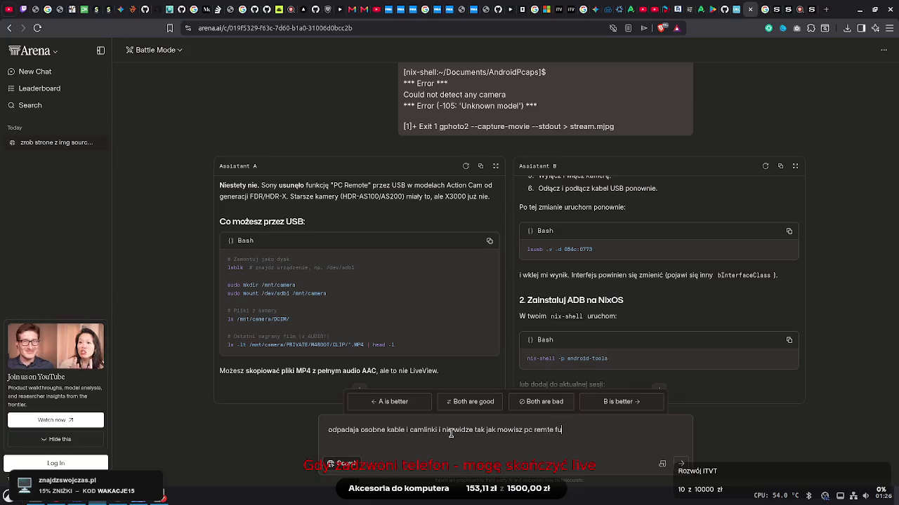
pyautogui.press('Return')
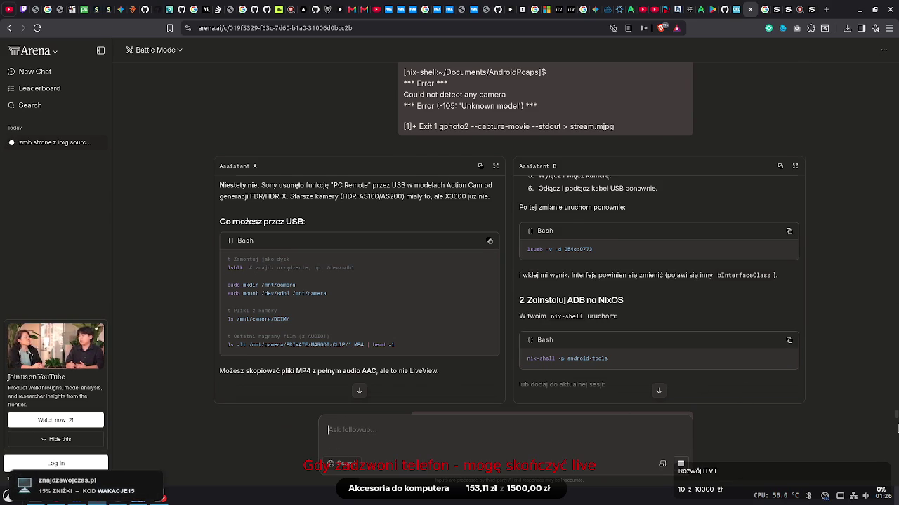
# Scroll down to Assistant A's audio-options table and Assistant B's server.py code
pyautogui.scroll(10, 897, 404)
pyautogui.scroll(-10, 897, 403)
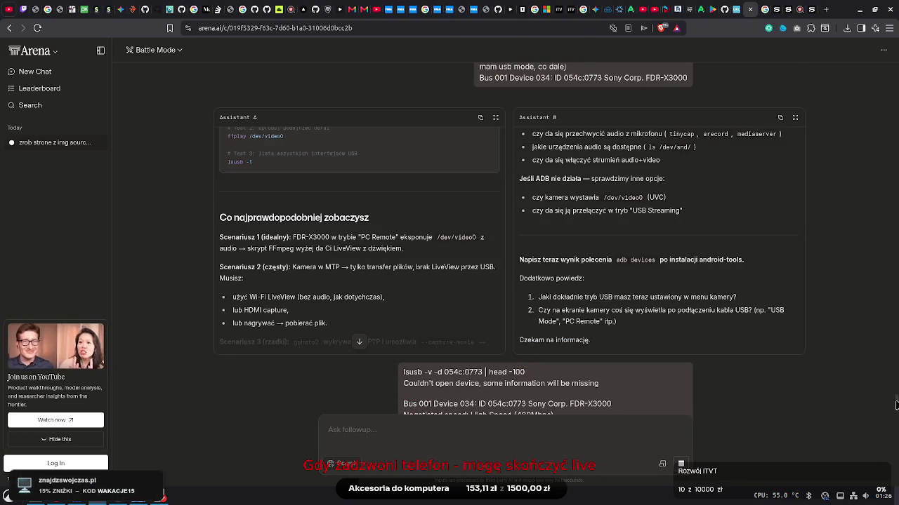
pyautogui.scroll(-20, 897, 404)
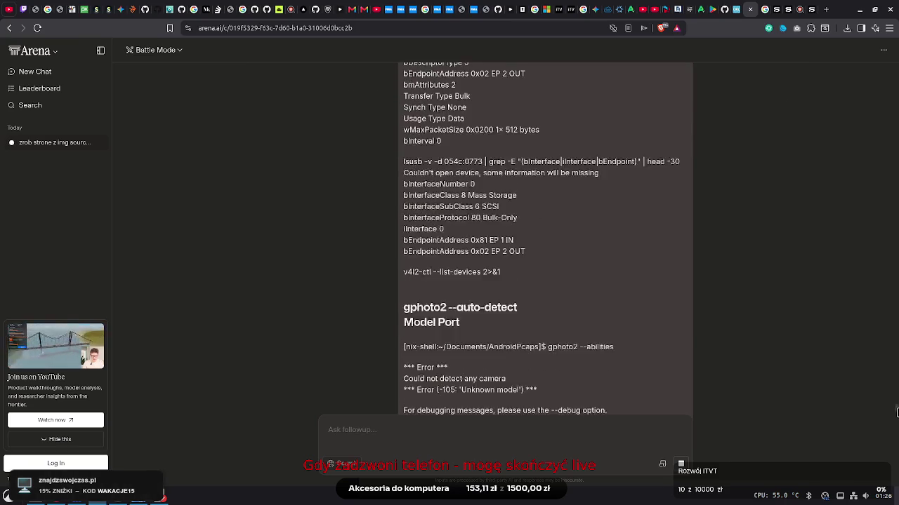
pyautogui.scroll(-2, 896, 417)
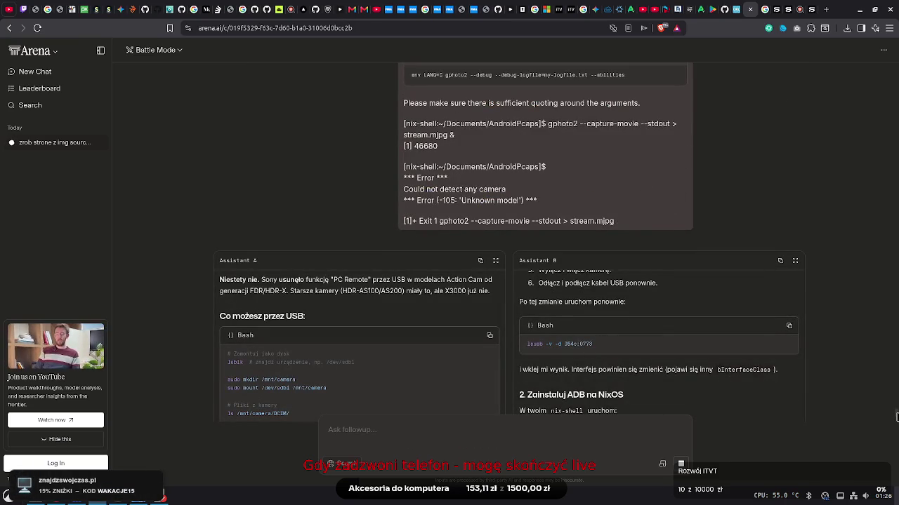
pyautogui.scroll(-10, 896, 418)
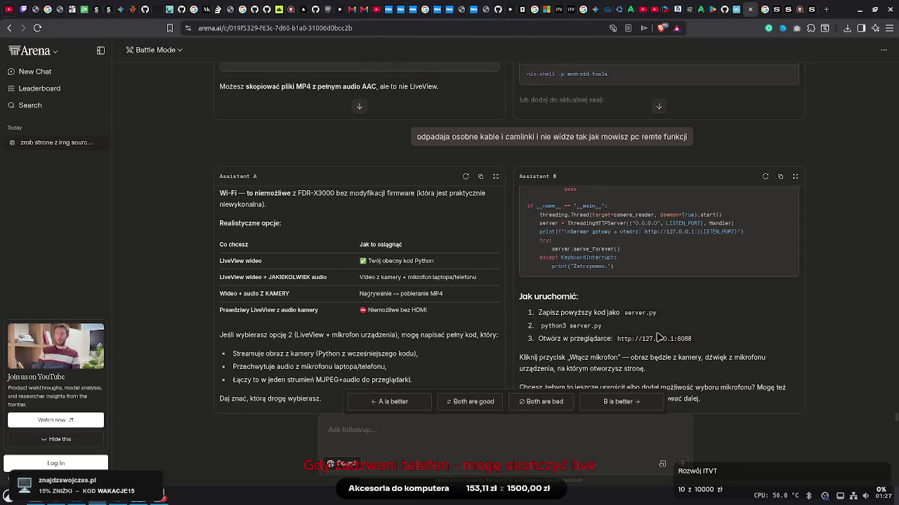
# Read Assistant B's code answer expanded, then make the ndi_tel phone-camera source visible in OBS
pyautogui.click(794, 176)
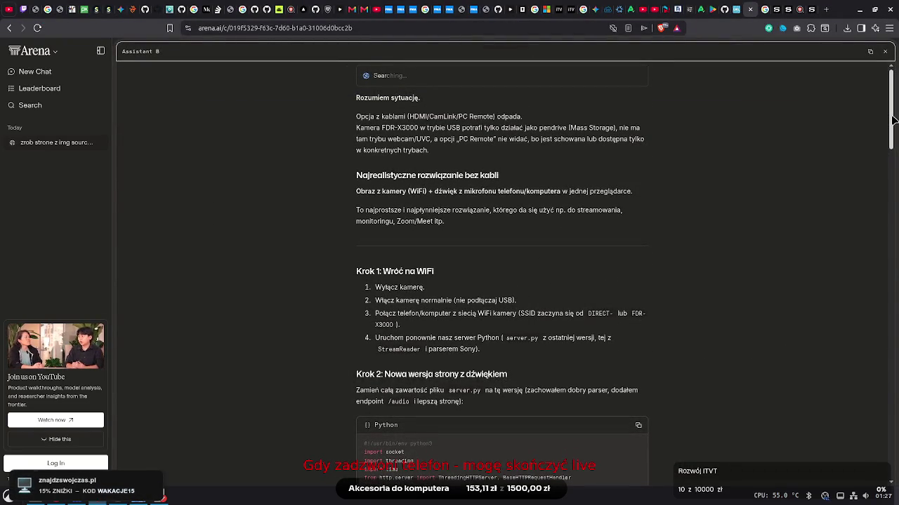
pyautogui.moveTo(893, 120); pyautogui.dragTo(886, 502)
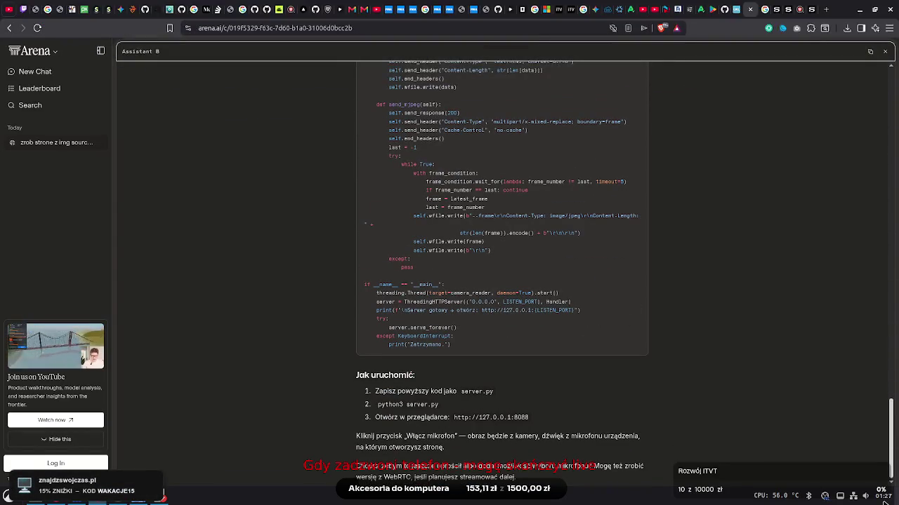
pyautogui.moveTo(885, 502)
pyautogui.mouseDown()
pyautogui.moveTo(886, 92)
pyautogui.moveTo(893, 104)
pyautogui.moveTo(891, 208)
pyautogui.mouseUp()
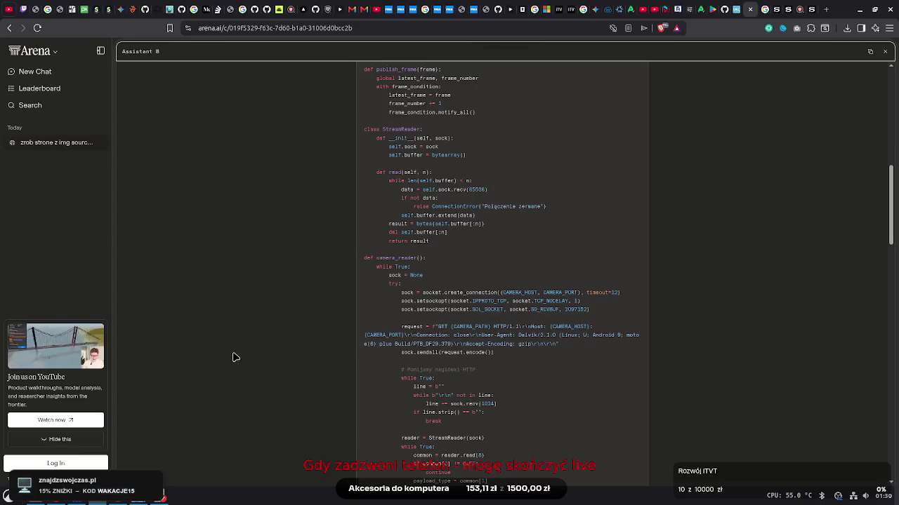
pyautogui.click(149, 495)
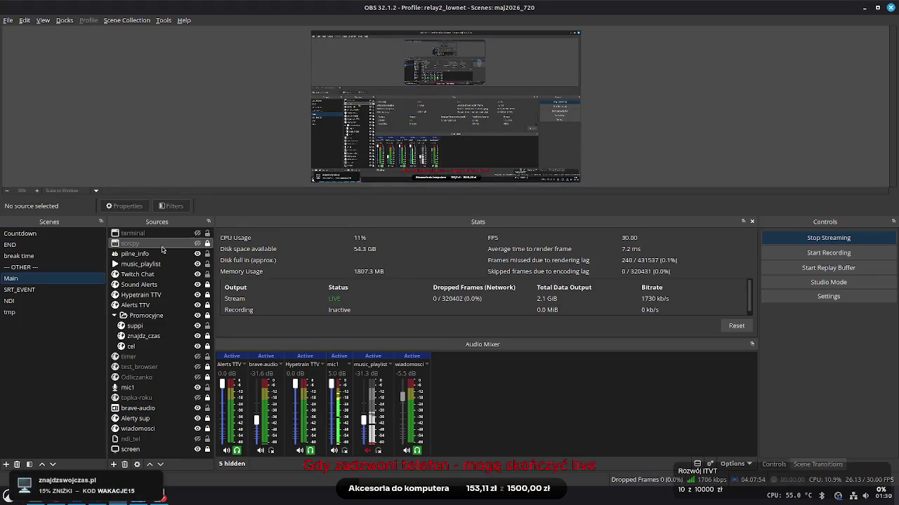
pyautogui.click(197, 439)
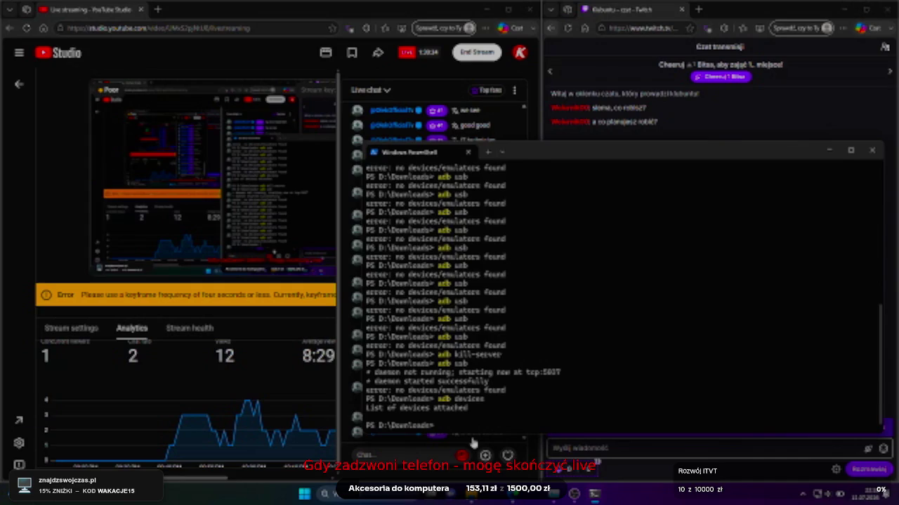
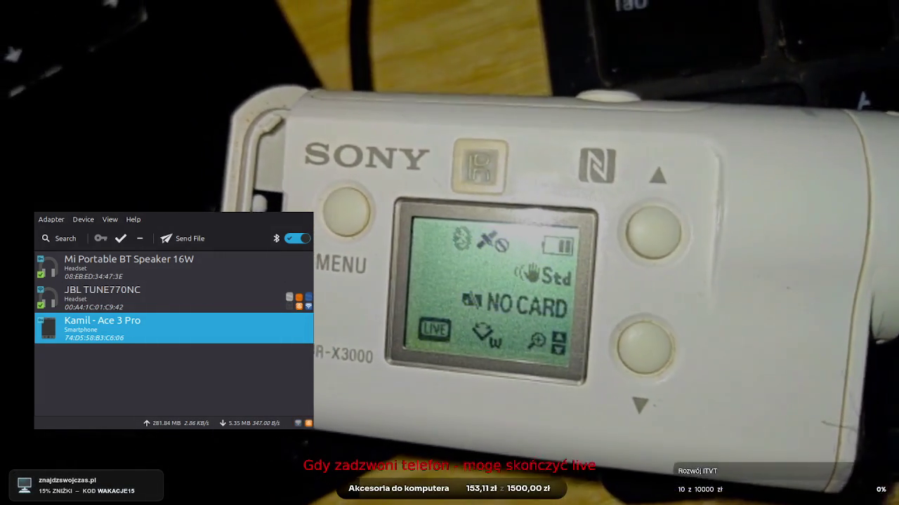
# Scan for Bluetooth devices and connect to the discovered Sony FDR-X3000 camera
pyautogui.click(59, 239)
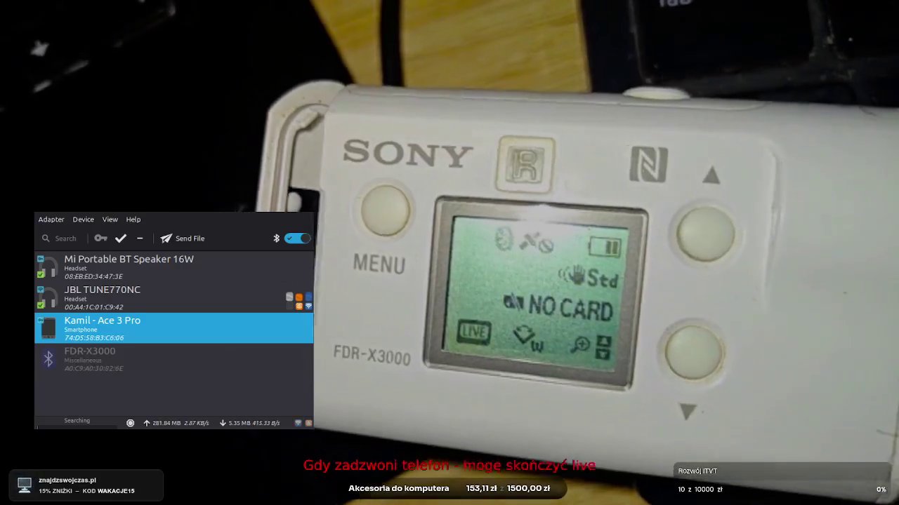
pyautogui.click(123, 363)
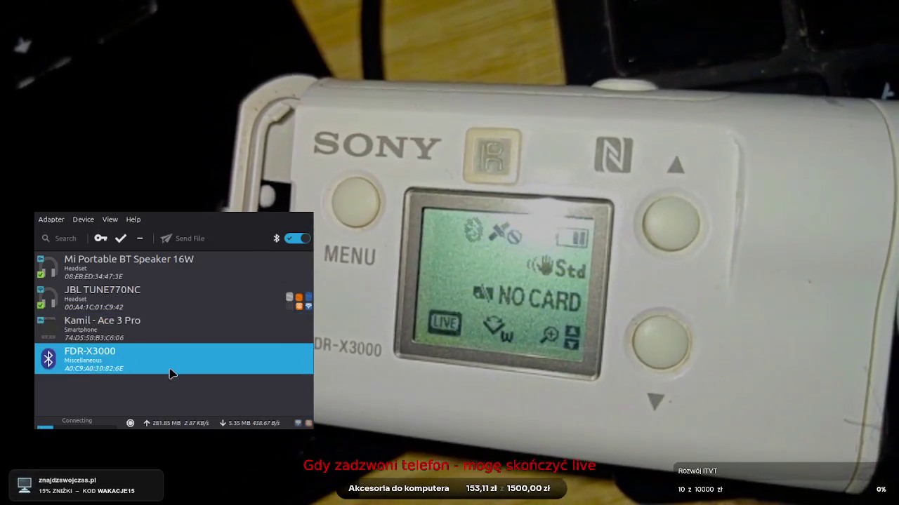
pyautogui.doubleClick(172, 371)
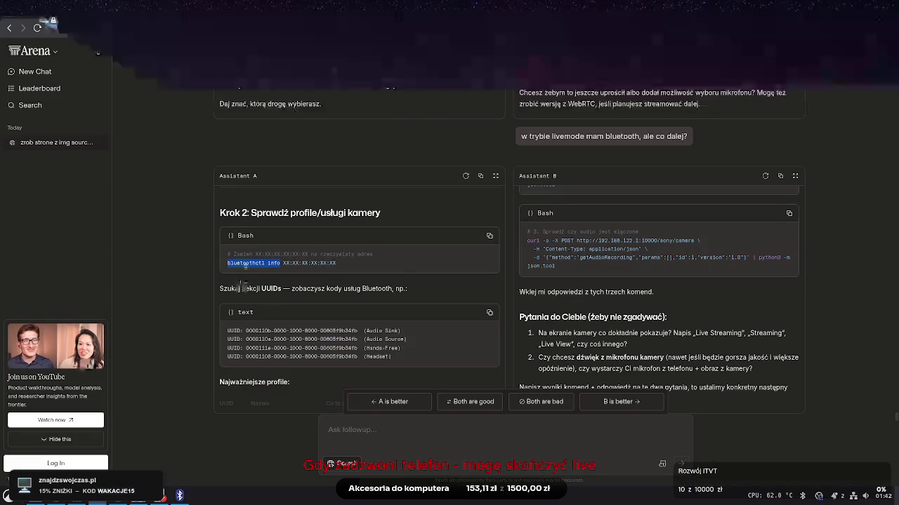
pyautogui.rightClick(246, 266)
pyautogui.click(267, 278)
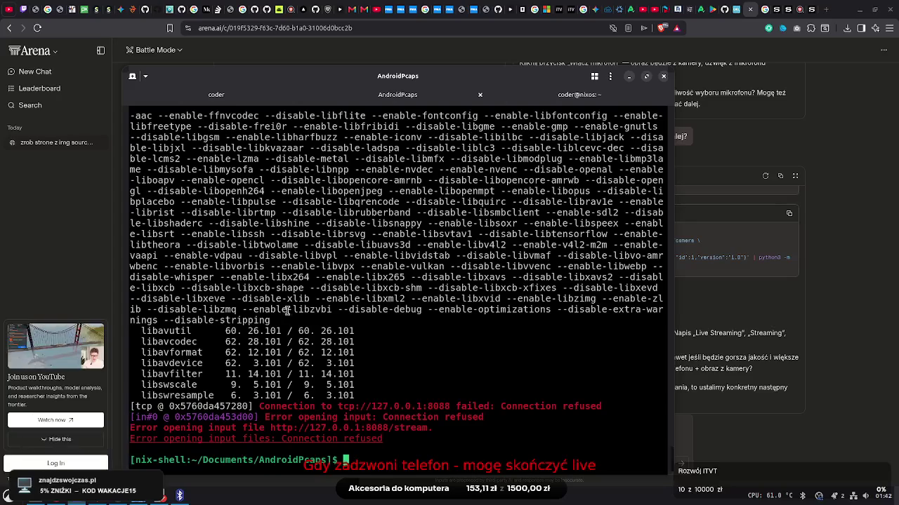
pyautogui.rightClick(294, 312)
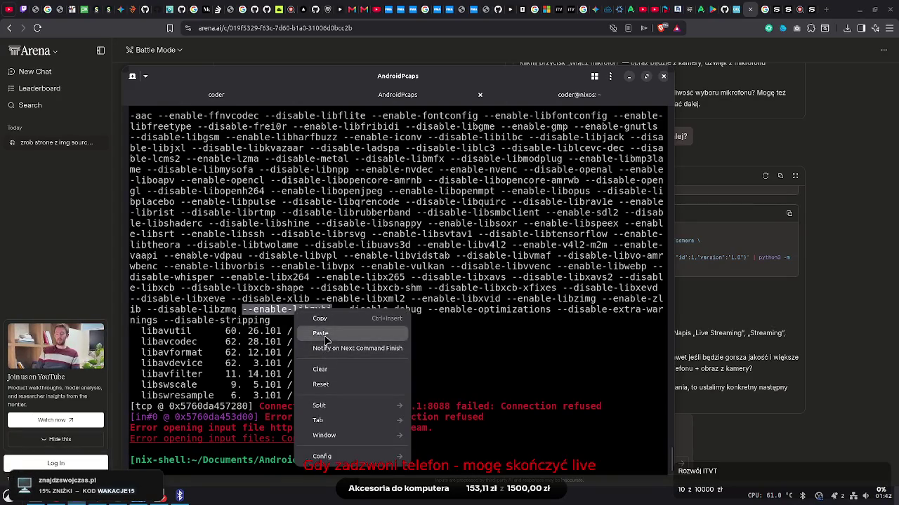
pyautogui.click(325, 334)
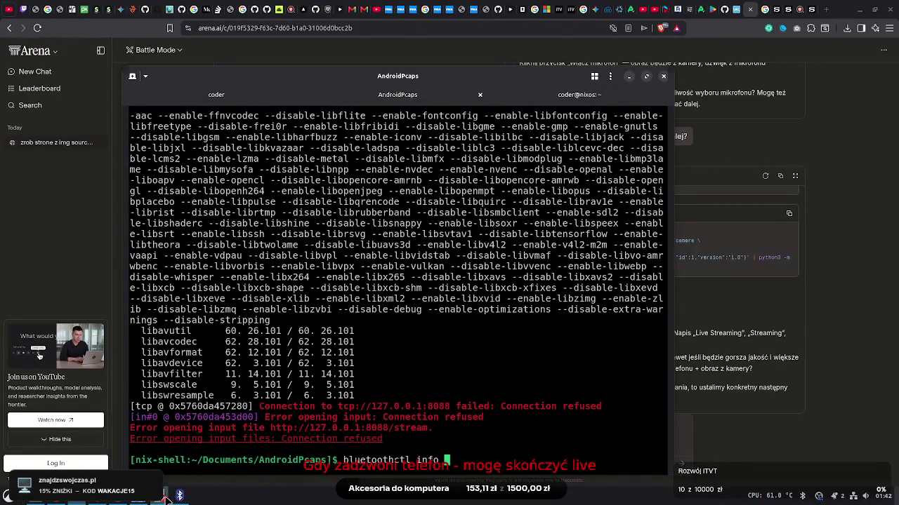
pyautogui.click(179, 495)
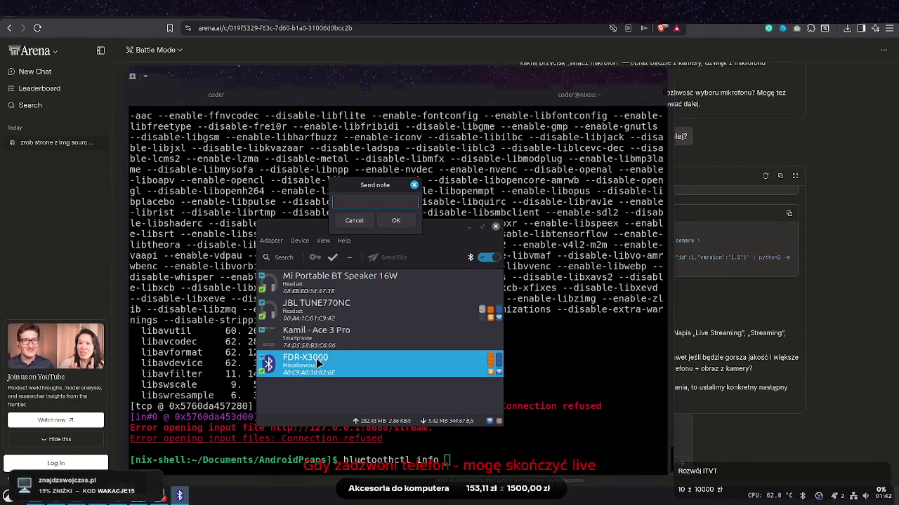
pyautogui.press('Escape')
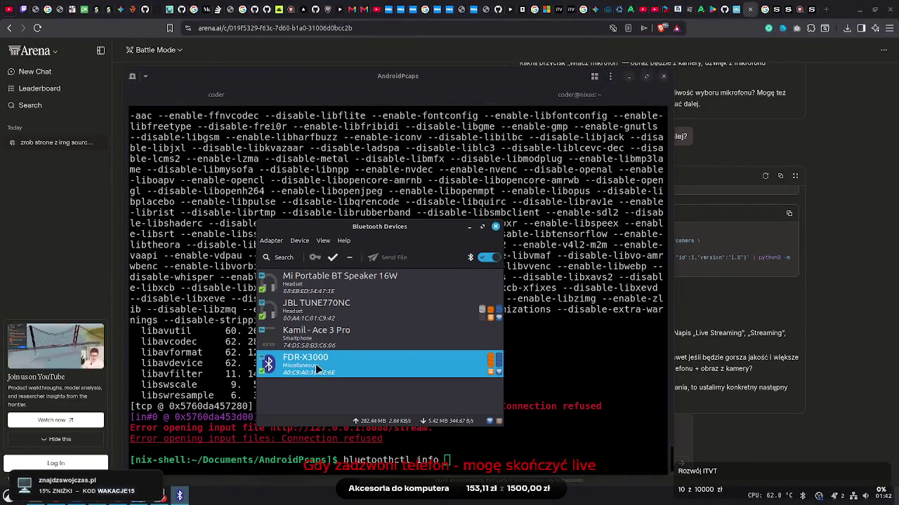
pyautogui.rightClick(316, 363)
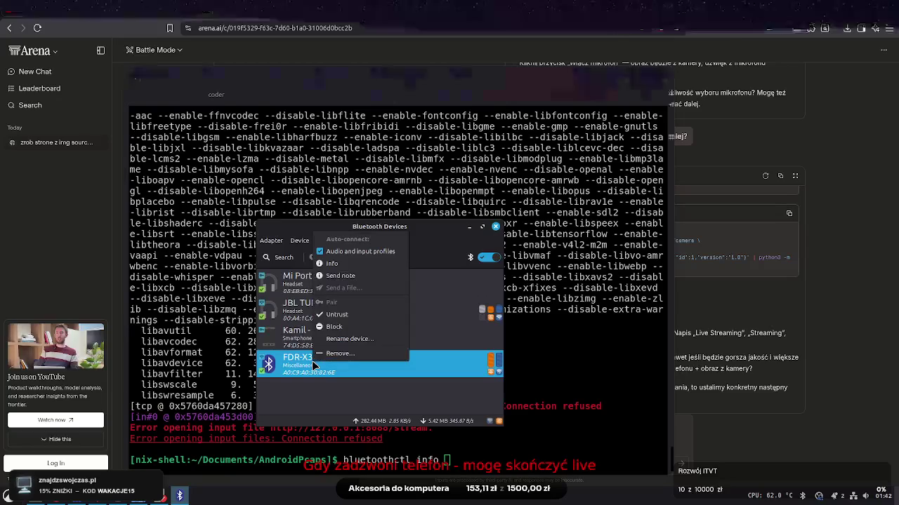
pyautogui.click(347, 265)
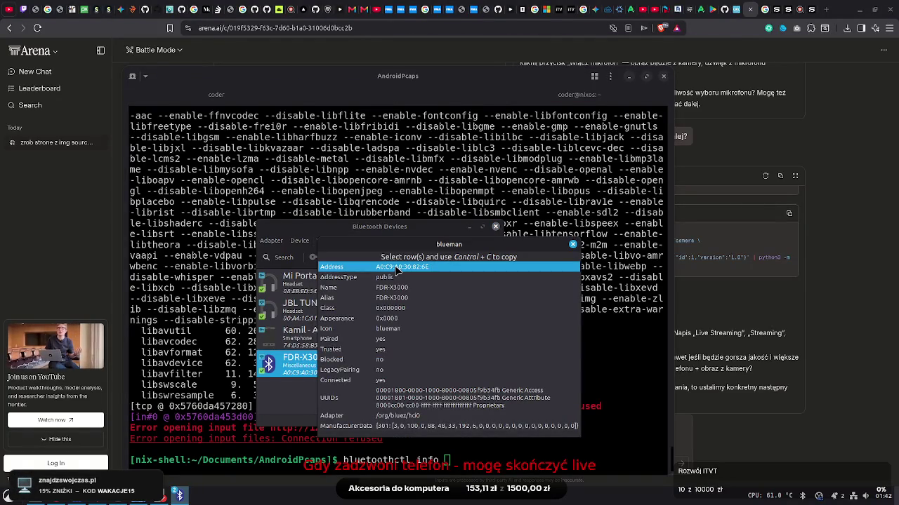
pyautogui.hotkey('ctrl', 'c')
pyautogui.click(445, 449)
pyautogui.rightClick(445, 460)
pyautogui.click(482, 329)
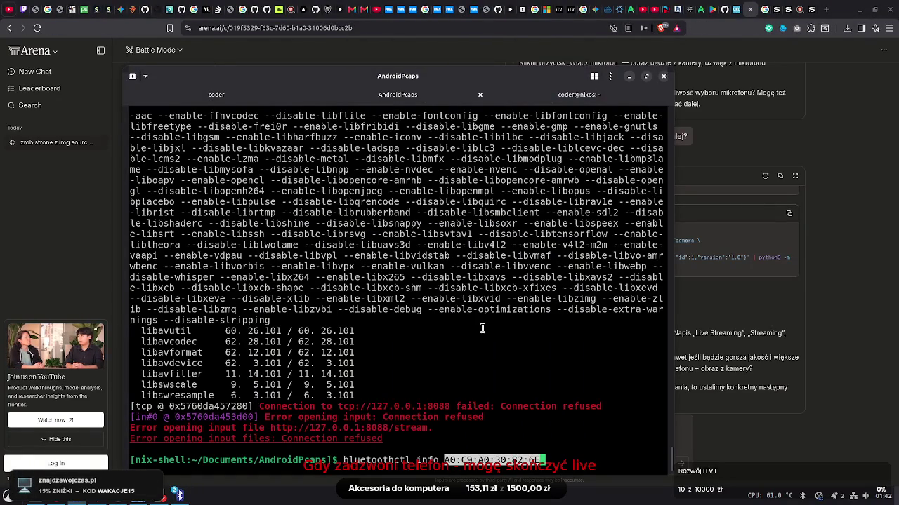
pyautogui.press('Return')
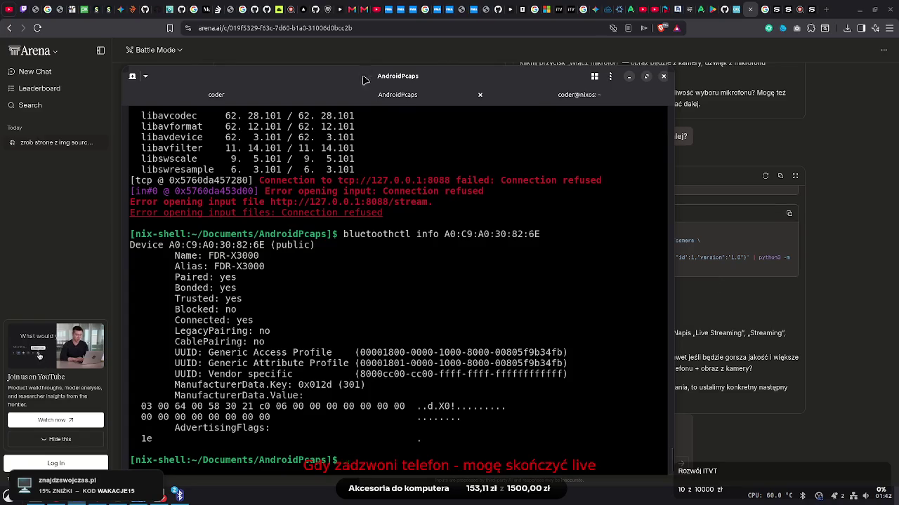
# Move the terminal aside and select the bluetoothctl and UUID profile text in Krok 3
pyautogui.moveTo(365, 78); pyautogui.dragTo(705, 79)
pyautogui.moveTo(280, 263); pyautogui.dragTo(233, 262)
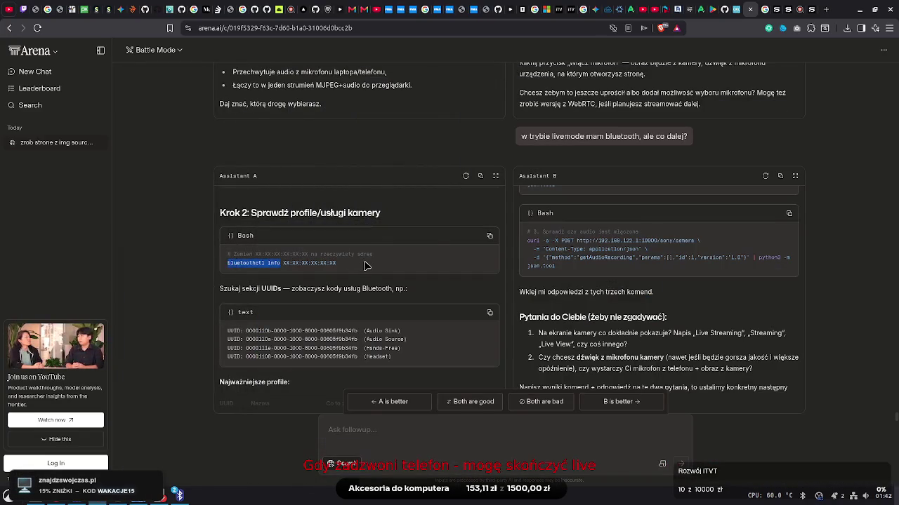
pyautogui.moveTo(310, 331)
pyautogui.mouseDown()
pyautogui.moveTo(304, 405)
pyautogui.moveTo(320, 301)
pyautogui.moveTo(364, 198)
pyautogui.moveTo(316, 402)
pyautogui.mouseUp()
pyautogui.press('F12')
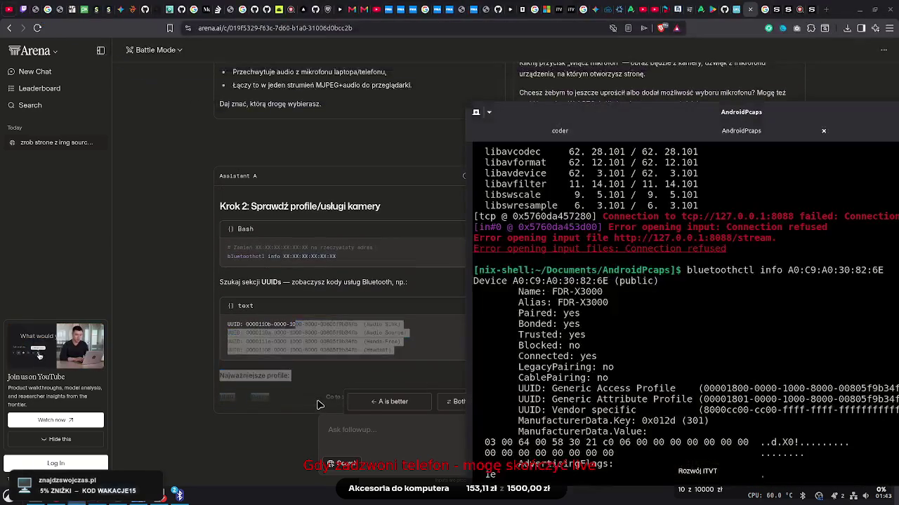
pyautogui.press('F12')
pyautogui.moveTo(319, 404)
pyautogui.mouseDown()
pyautogui.moveTo(327, 383)
pyautogui.moveTo(311, 401)
pyautogui.moveTo(314, 370)
pyautogui.moveTo(377, 195)
pyautogui.moveTo(312, 407)
pyautogui.mouseUp()
pyautogui.moveTo(267, 206); pyautogui.dragTo(232, 207)
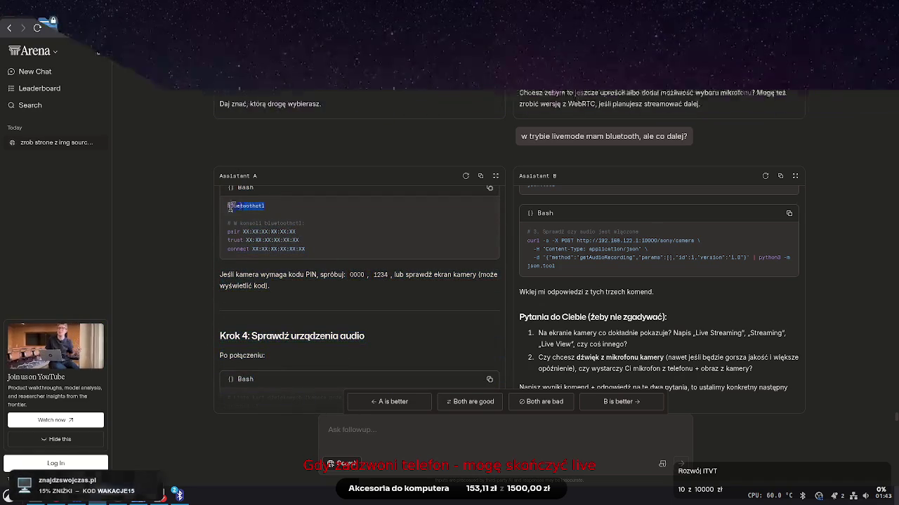
# Copy 'bluetoothctl' from the chat and start the interactive session in the terminal
pyautogui.rightClick(246, 208)
pyautogui.click(261, 214)
pyautogui.hotkey('alt', 'Tab')
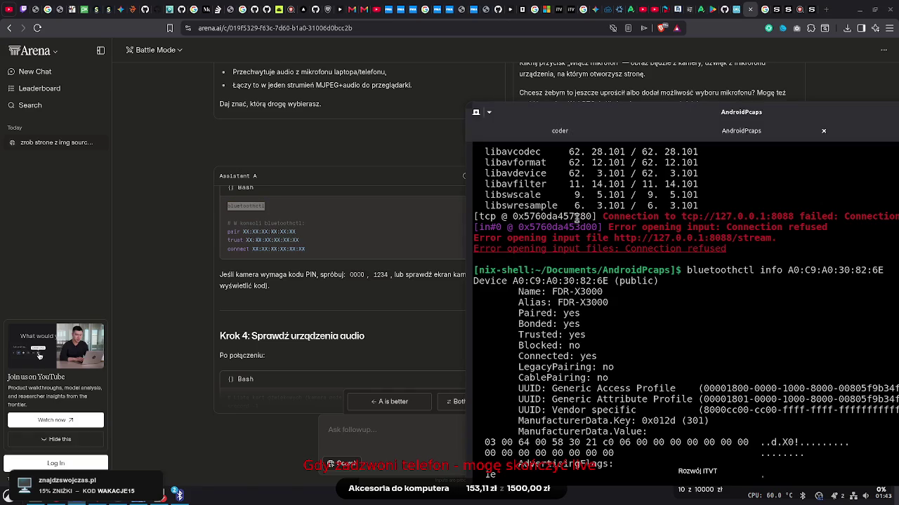
pyautogui.moveTo(618, 134); pyautogui.dragTo(564, 70)
pyautogui.doubleClick(528, 239)
pyautogui.rightClick(549, 244)
pyautogui.click(574, 272)
pyautogui.hotkey('ctrl', 'shift', 'v')
pyautogui.press('Return')
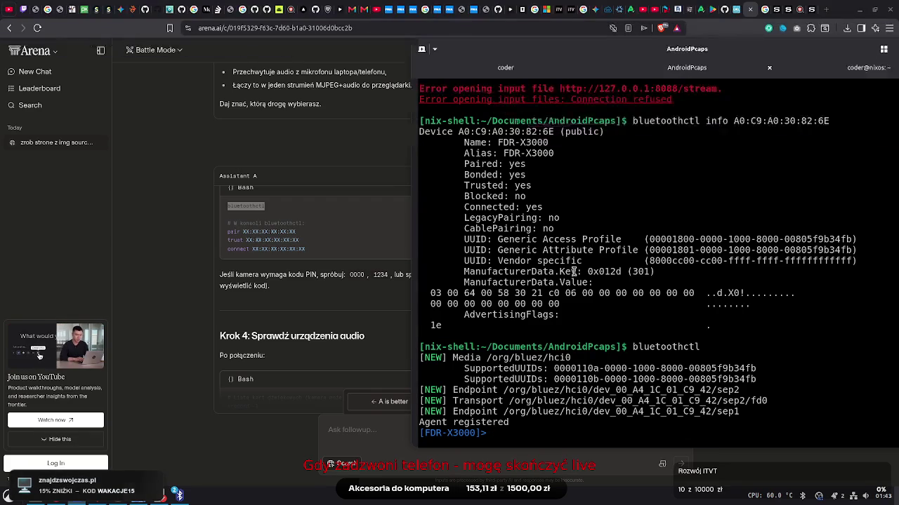
# Copy 'arecord -l' from the chat's Krok 4 and run it at the bluetoothctl prompt
pyautogui.click(327, 335)
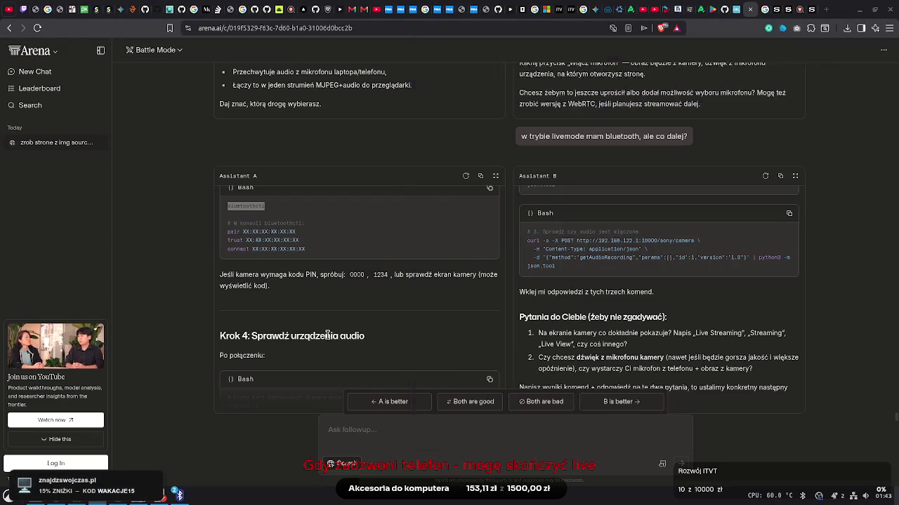
pyautogui.scroll(-5, 333, 281)
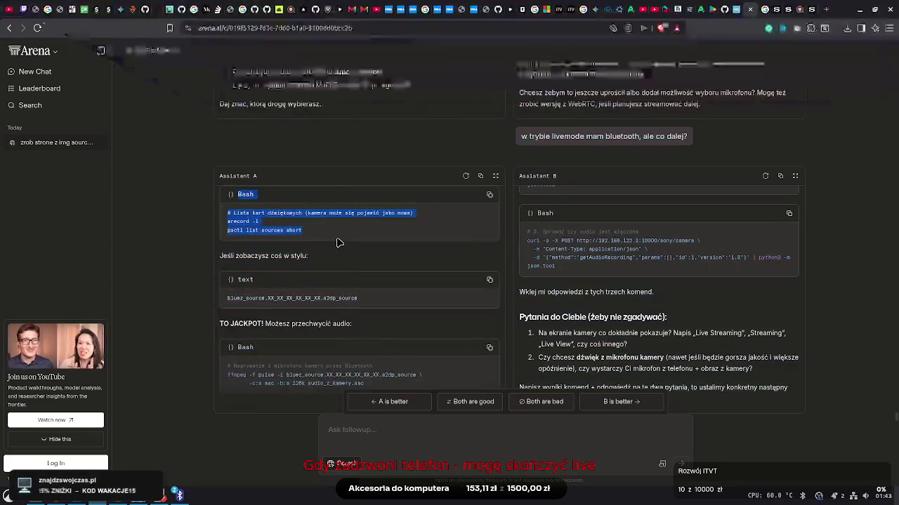
pyautogui.scroll(3, 283, 197)
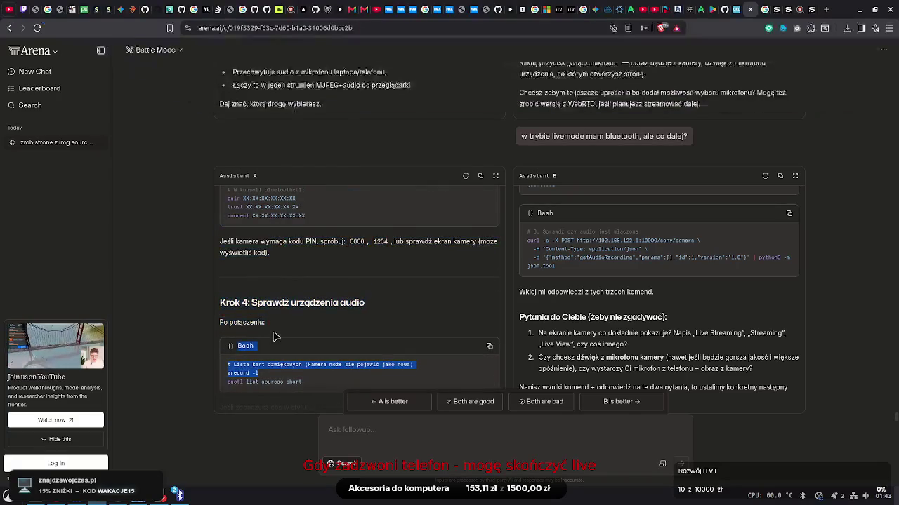
pyautogui.click(275, 336)
pyautogui.moveTo(258, 372); pyautogui.dragTo(229, 372)
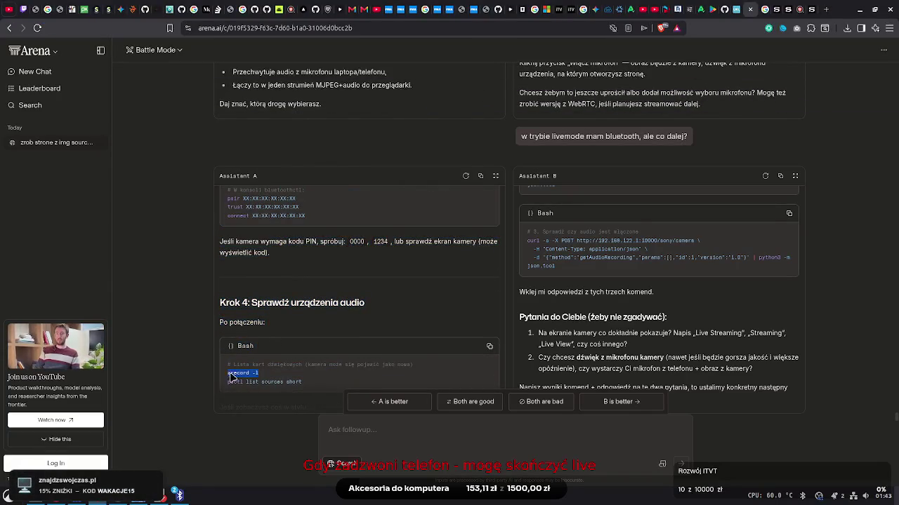
pyautogui.rightClick(228, 372)
pyautogui.click(249, 386)
pyautogui.hotkey('alt', 'Tab')
pyautogui.rightClick(641, 200)
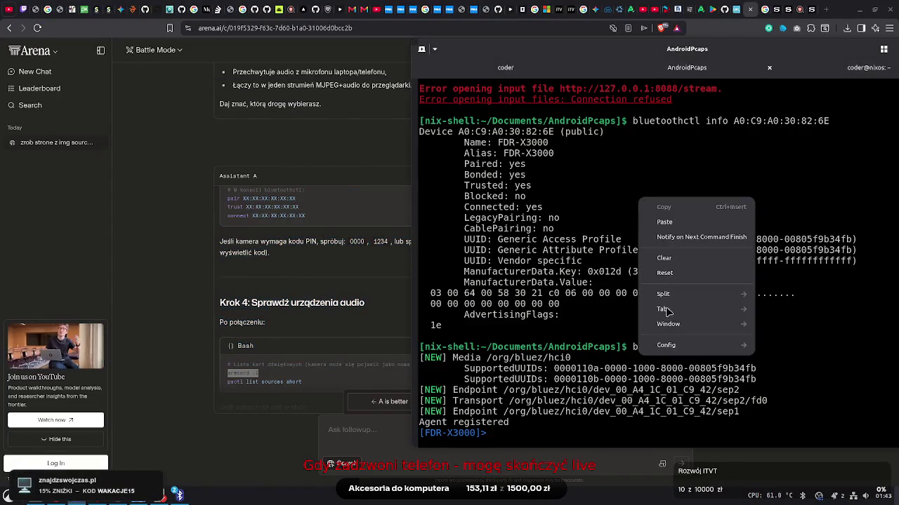
pyautogui.click(687, 221)
pyautogui.press('Return')
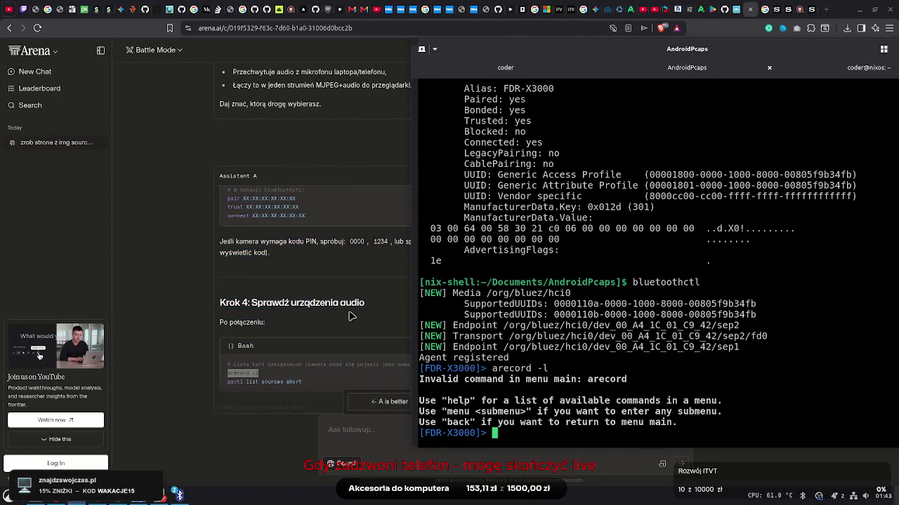
# Run 'pactl list sources short' from the chat in a fresh terminal tab
pyautogui.click(295, 365)
pyautogui.tripleClick(307, 382)
pyautogui.moveTo(307, 403)
pyautogui.mouseDown()
pyautogui.moveTo(351, 195)
pyautogui.moveTo(316, 242)
pyautogui.moveTo(226, 254)
pyautogui.mouseUp()
pyautogui.rightClick(245, 257)
pyautogui.click(260, 264)
pyautogui.hotkey('alt', 'Tab')
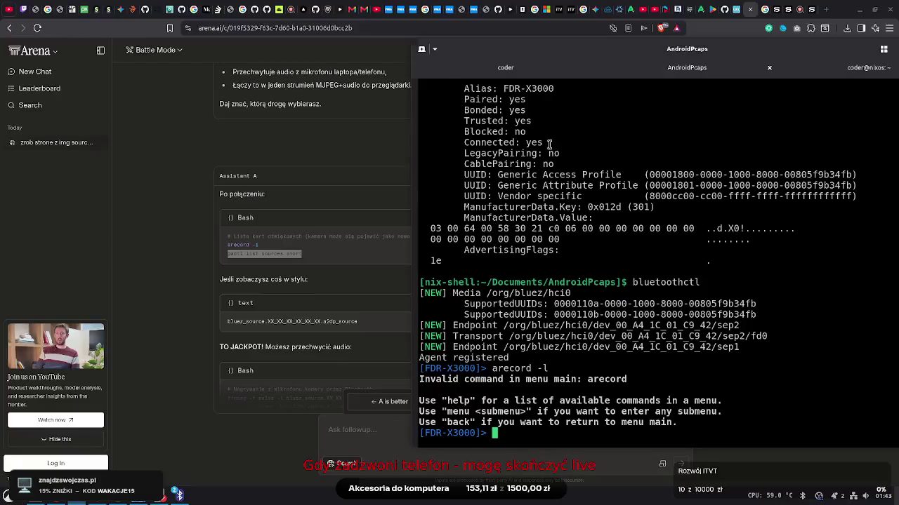
pyautogui.doubleClick(473, 56)
pyautogui.click(182, 65)
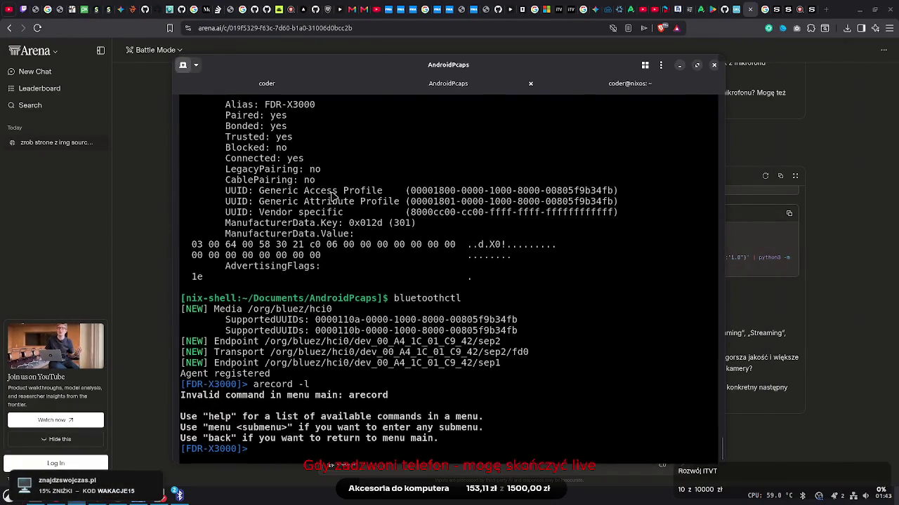
pyautogui.rightClick(380, 207)
pyautogui.click(406, 227)
pyautogui.press('Return')
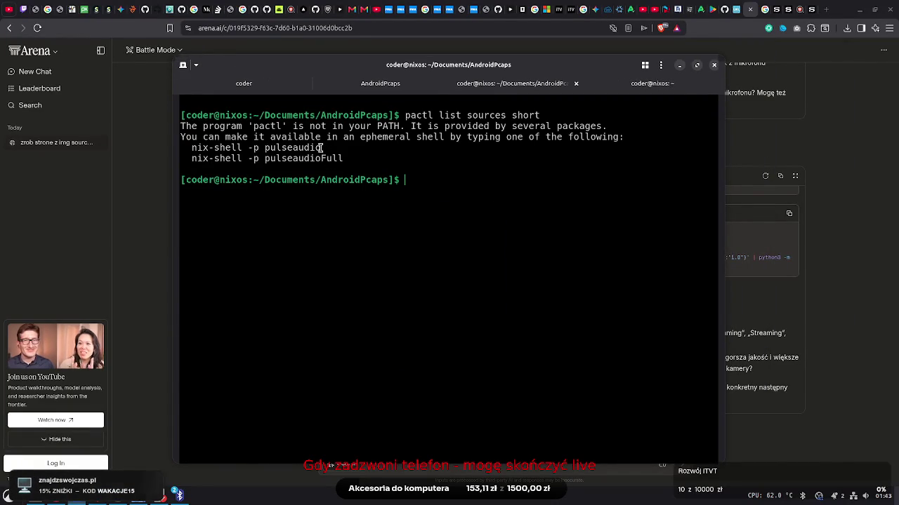
# Start a shell with the suggested 'nix-shell -p pulseaudio' command
pyautogui.moveTo(323, 148); pyautogui.dragTo(191, 148)
pyautogui.doubleClick(211, 158)
pyautogui.rightClick(232, 157)
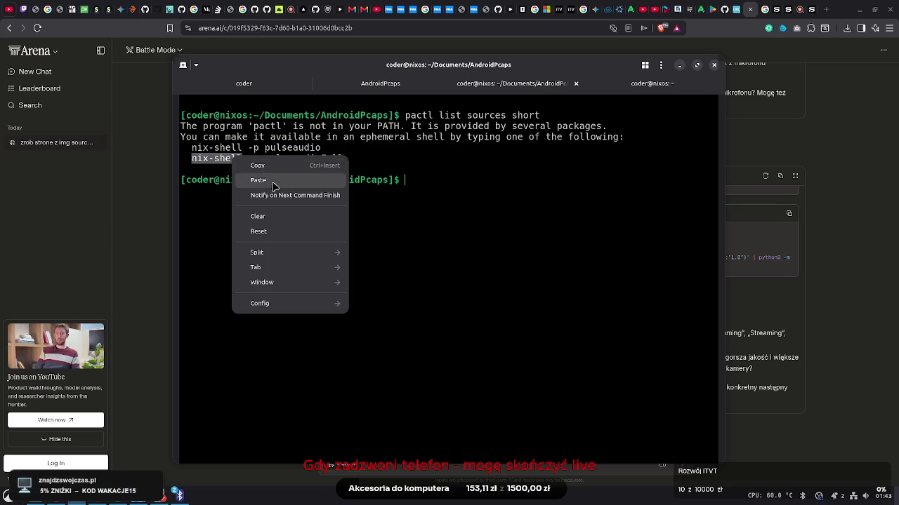
pyautogui.click(258, 166)
pyautogui.moveTo(321, 148); pyautogui.dragTo(209, 152)
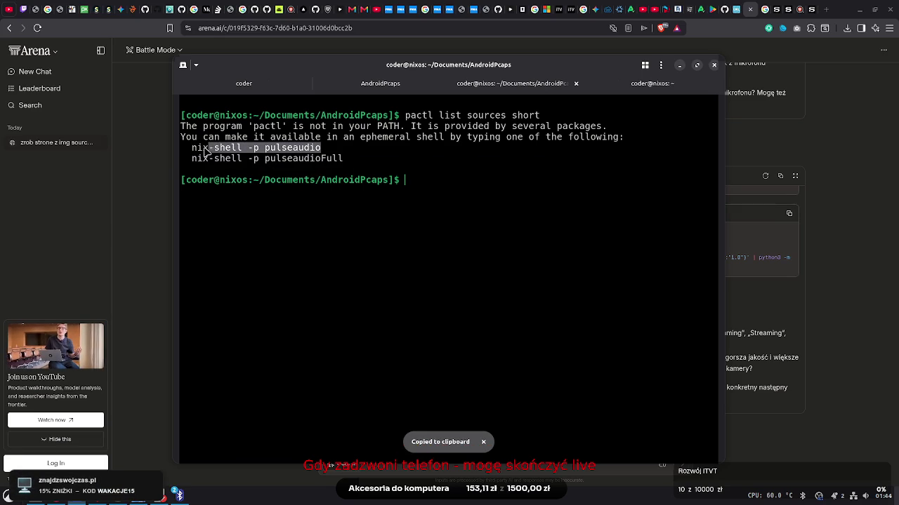
pyautogui.rightClick(212, 147)
pyautogui.click(229, 156)
pyautogui.rightClick(339, 168)
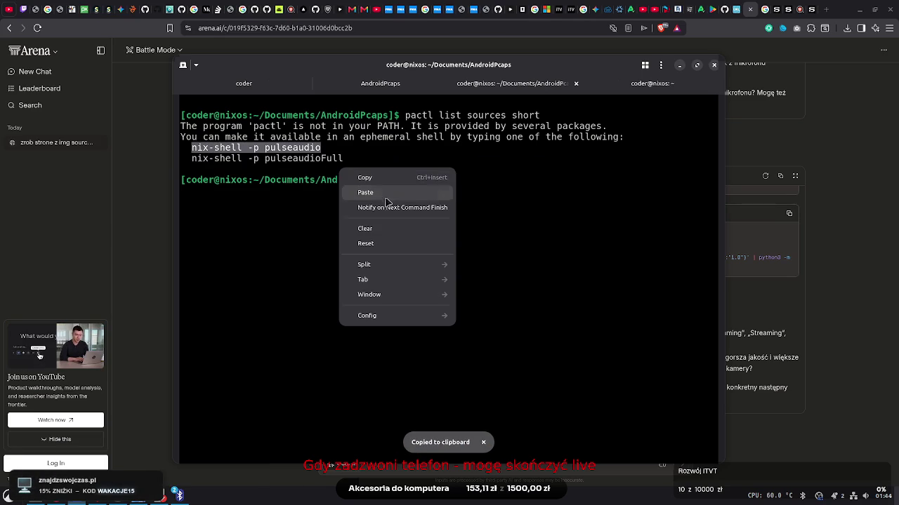
pyautogui.click(384, 193)
pyautogui.click(385, 197)
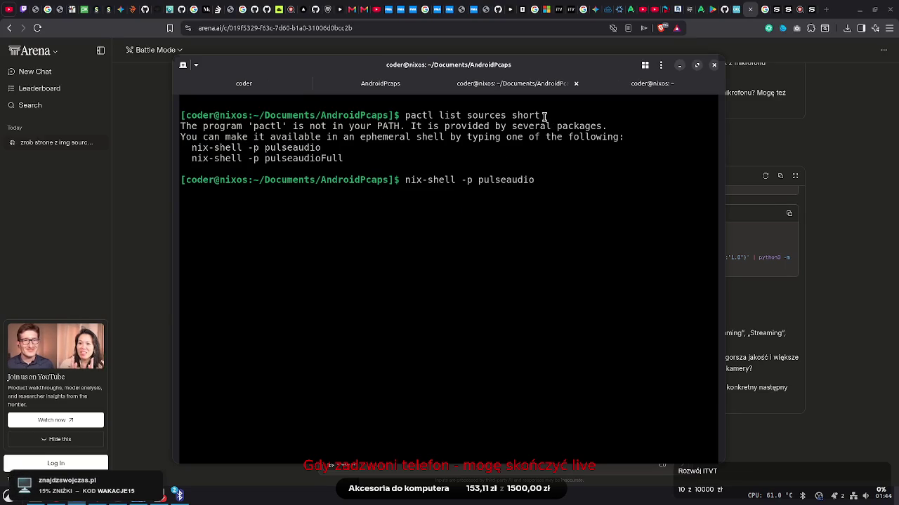
pyautogui.press('Return')
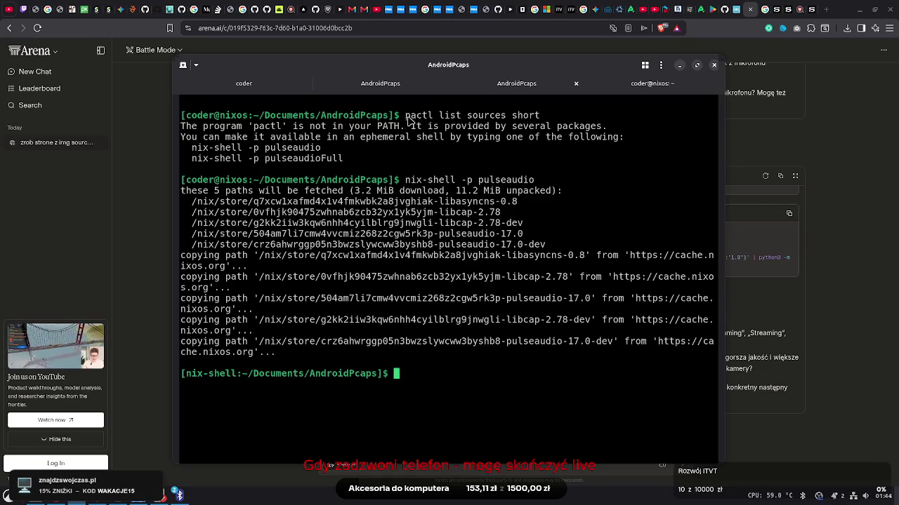
# Rerun 'pactl list sources short' inside the pulseaudio shell
pyautogui.moveTo(405, 116); pyautogui.dragTo(539, 117)
pyautogui.rightClick(537, 117)
pyautogui.click(555, 121)
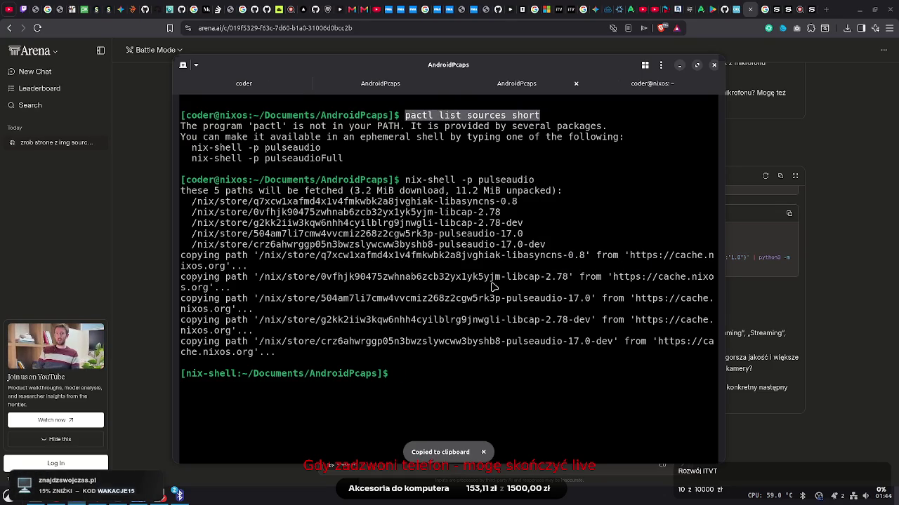
pyautogui.rightClick(494, 287)
pyautogui.click(520, 309)
pyautogui.press('Return')
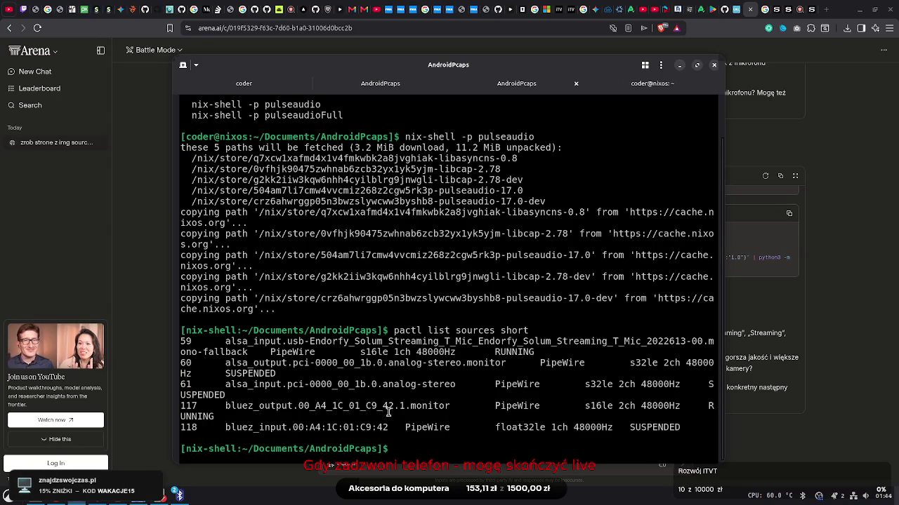
# Select the Bluetooth source line 117 and check the camera's Bluetooth device information
pyautogui.moveTo(214, 417)
pyautogui.mouseDown()
pyautogui.moveTo(175, 409)
pyautogui.moveTo(170, 398)
pyautogui.moveTo(176, 413)
pyautogui.mouseUp()
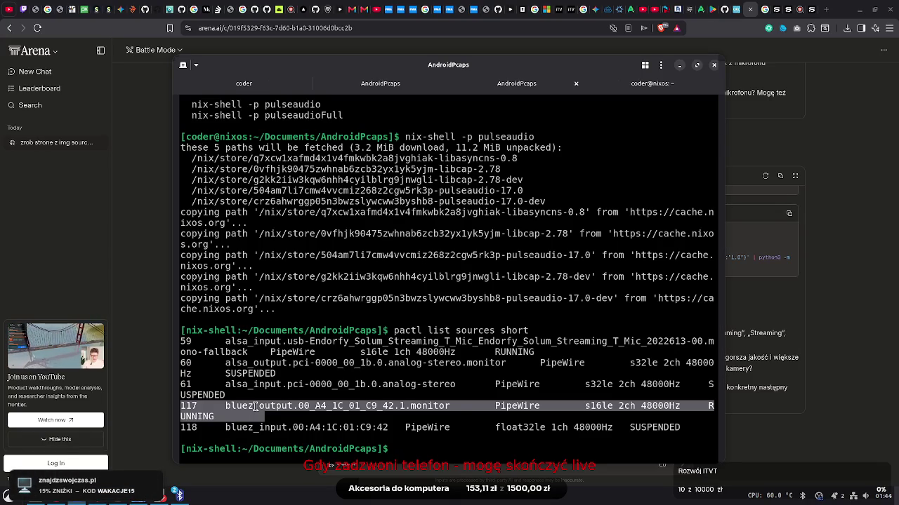
pyautogui.click(139, 325)
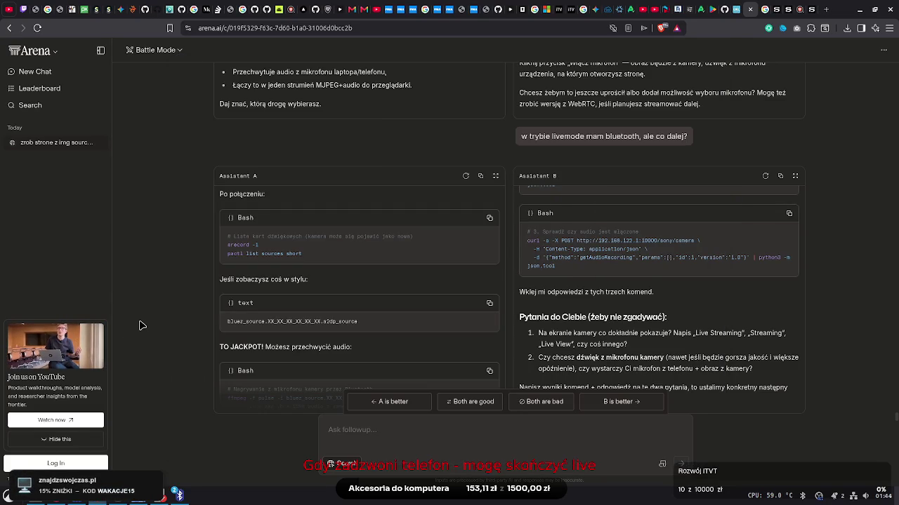
pyautogui.click(149, 495)
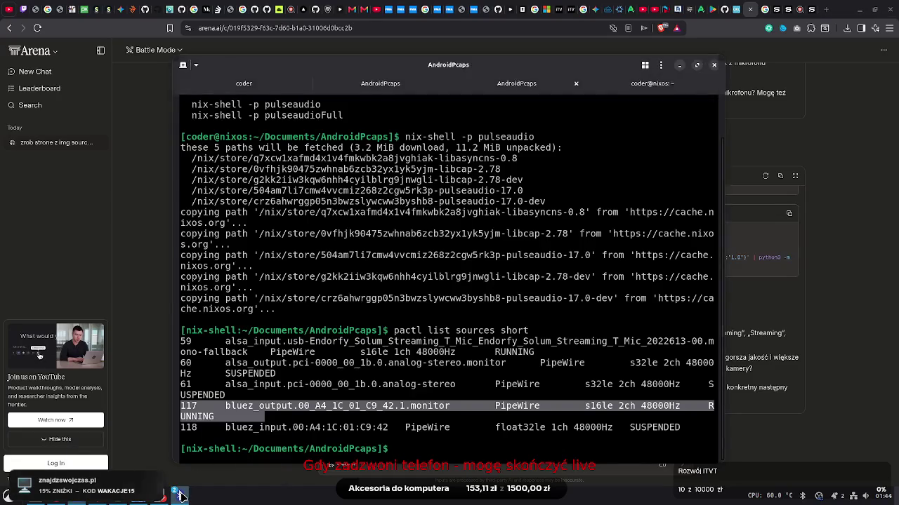
pyautogui.click(181, 496)
pyautogui.click(181, 496)
pyautogui.click(181, 496)
pyautogui.click(181, 496)
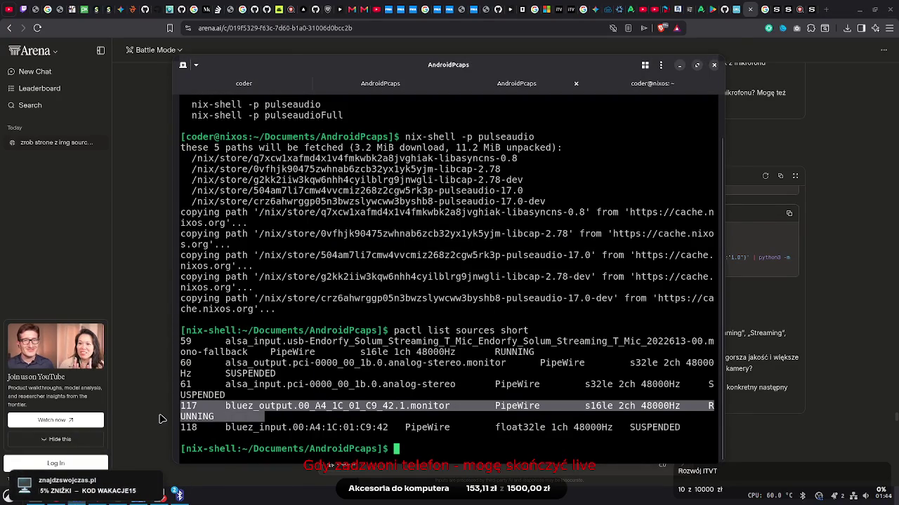
# Copy 'sdptool browse' from Assistant A's RFCOMM section in the chat
pyautogui.click(160, 419)
pyautogui.moveTo(300, 321)
pyautogui.mouseDown()
pyautogui.moveTo(309, 399)
pyautogui.moveTo(323, 379)
pyautogui.moveTo(340, 273)
pyautogui.moveTo(307, 453)
pyautogui.moveTo(367, 250)
pyautogui.mouseUp()
pyautogui.click(370, 260)
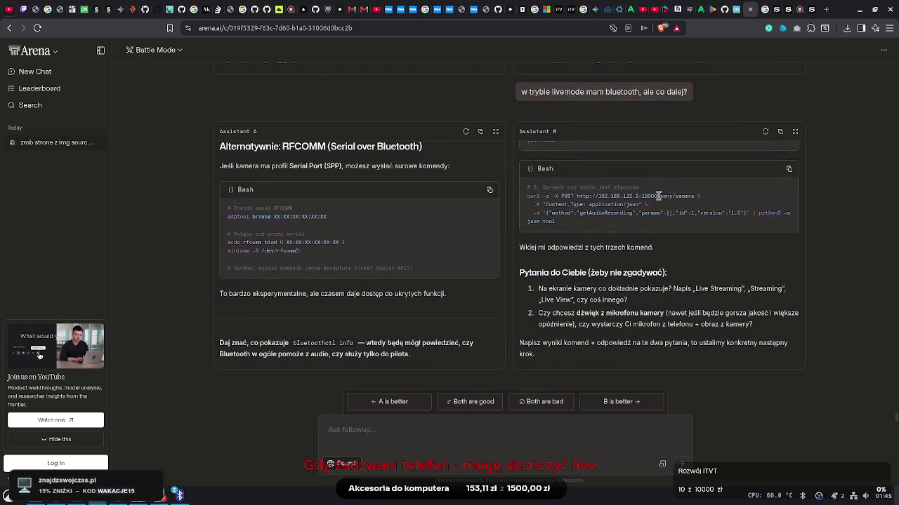
pyautogui.moveTo(271, 217); pyautogui.dragTo(227, 219)
pyautogui.rightClick(242, 218)
pyautogui.click(253, 226)
pyautogui.hotkey('alt', 'Tab')
pyautogui.rightClick(417, 241)
pyautogui.click(450, 270)
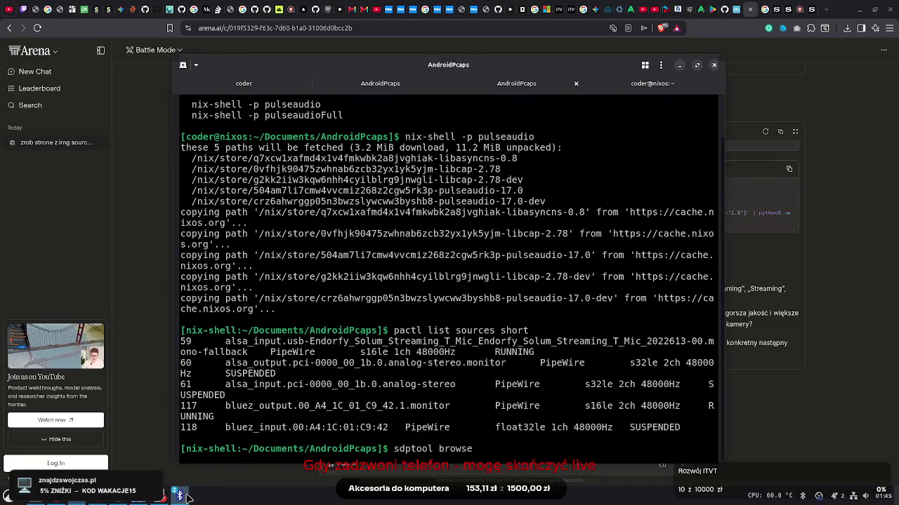
pyautogui.click(420, 277)
pyautogui.doubleClick(630, 344)
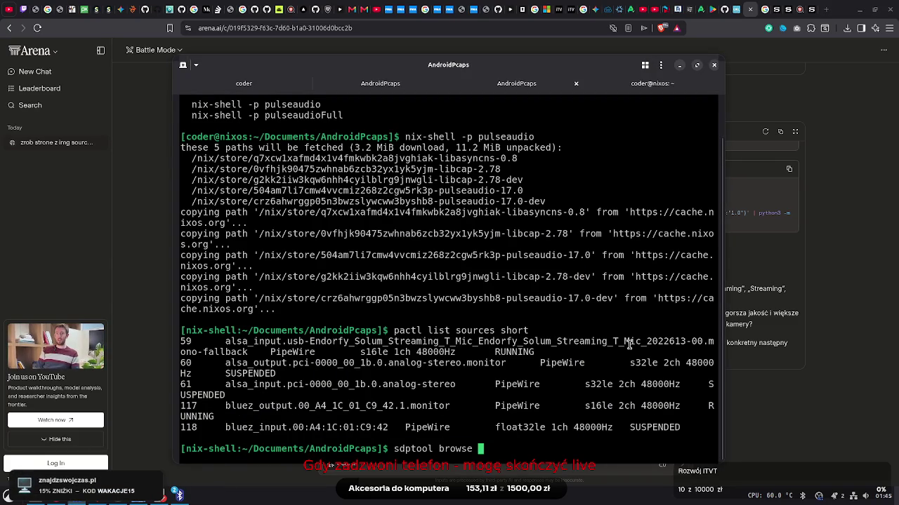
pyautogui.rightClick(632, 349)
pyautogui.click(669, 212)
pyautogui.press('Return')
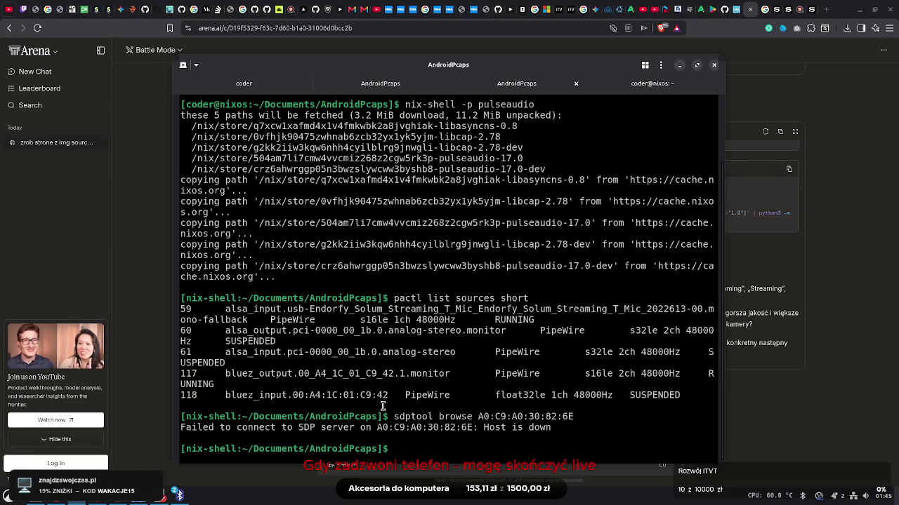
pyautogui.hotkey('alt', 'Tab')
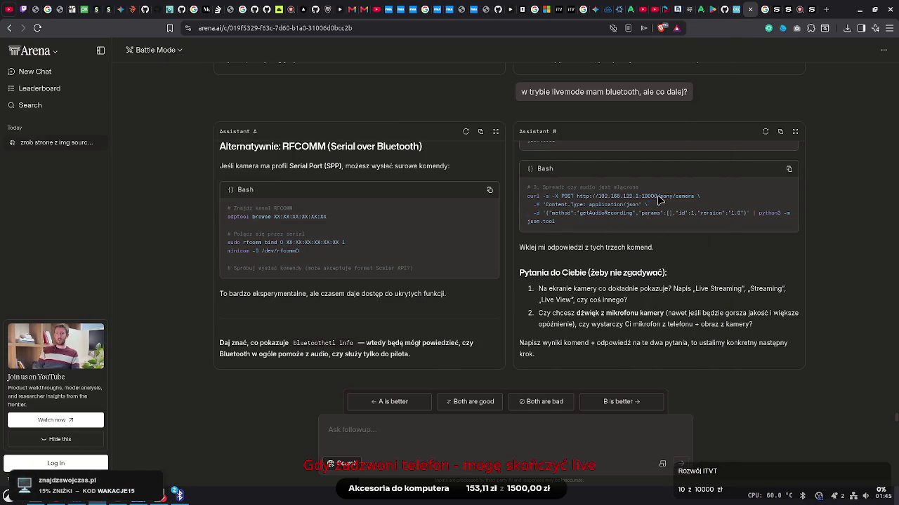
pyautogui.moveTo(653, 274); pyautogui.dragTo(645, 337)
pyautogui.click(640, 351)
pyautogui.scroll(-2, 640, 356)
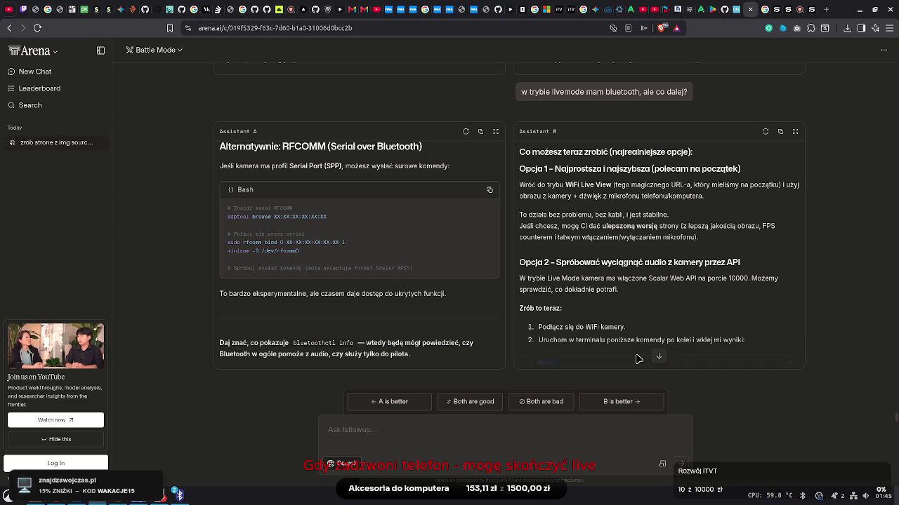
pyautogui.scroll(-3, 638, 356)
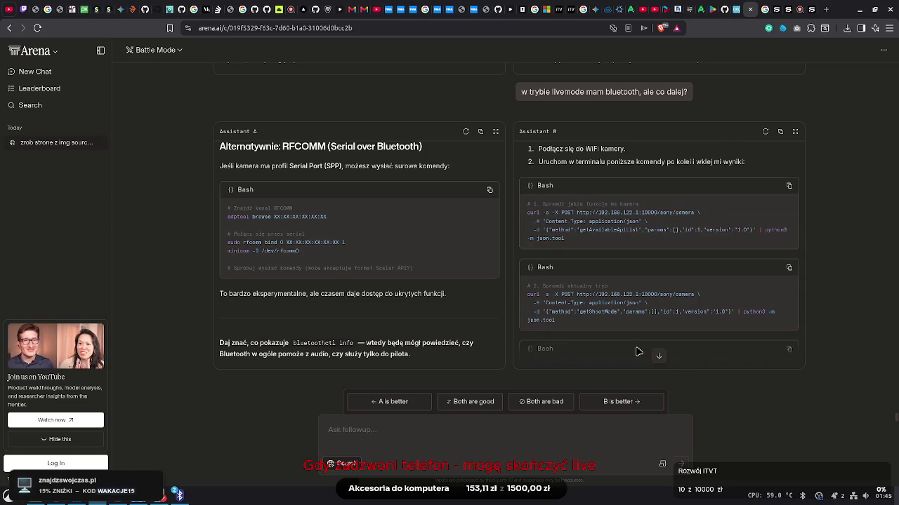
pyautogui.scroll(-3, 638, 354)
pyautogui.hotkey('alt', 'Tab')
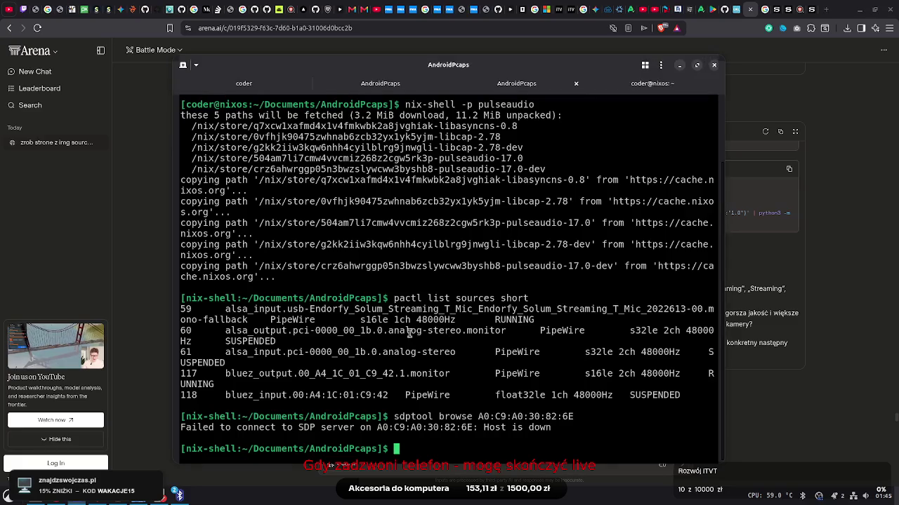
# Copy the bluetoothctl session output from its terminal tab
pyautogui.moveTo(360, 299)
pyautogui.mouseDown()
pyautogui.moveTo(396, 98)
pyautogui.moveTo(416, 190)
pyautogui.mouseUp()
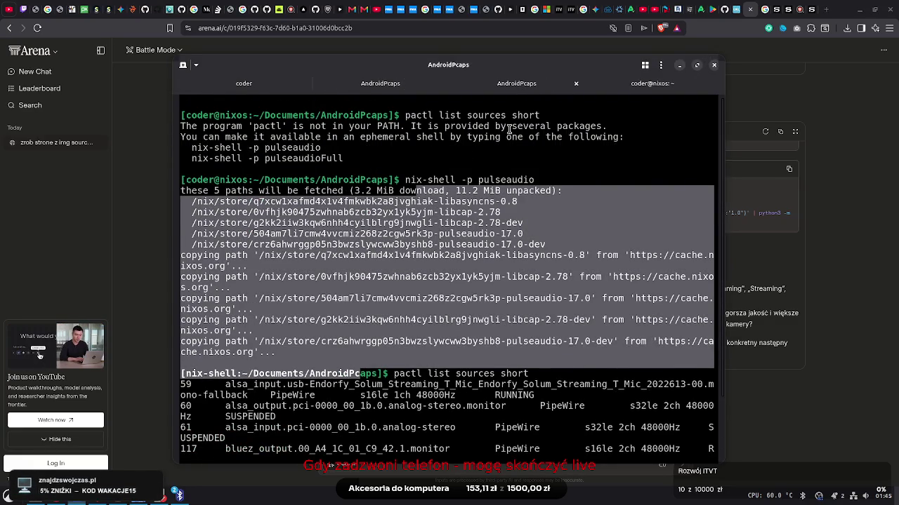
pyautogui.click(385, 90)
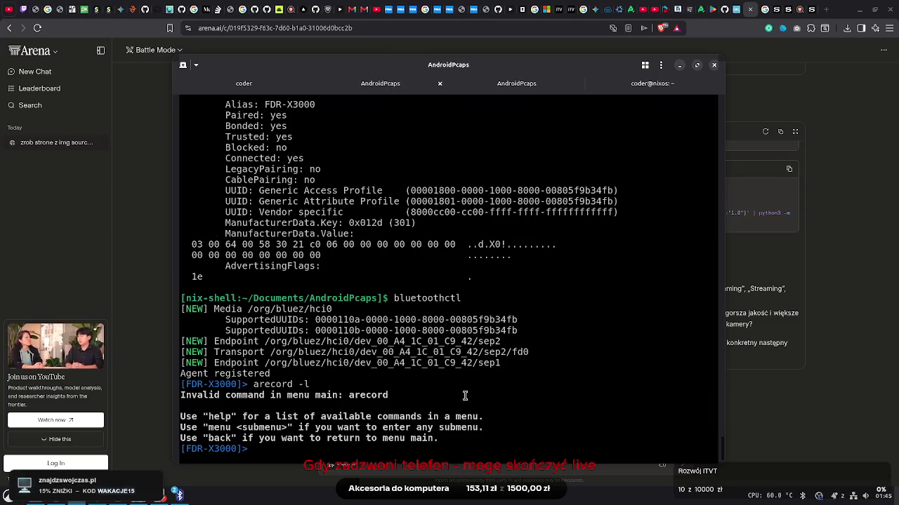
pyautogui.moveTo(459, 437)
pyautogui.mouseDown()
pyautogui.moveTo(211, 295)
pyautogui.moveTo(182, 98)
pyautogui.moveTo(163, 342)
pyautogui.mouseUp()
pyautogui.rightClick(329, 354)
pyautogui.click(353, 214)
# Vote Assistant A better and send the bluetoothctl output as a follow-up
pyautogui.hotkey('alt', 'Tab')
pyautogui.hotkey('ctrl', 'v')
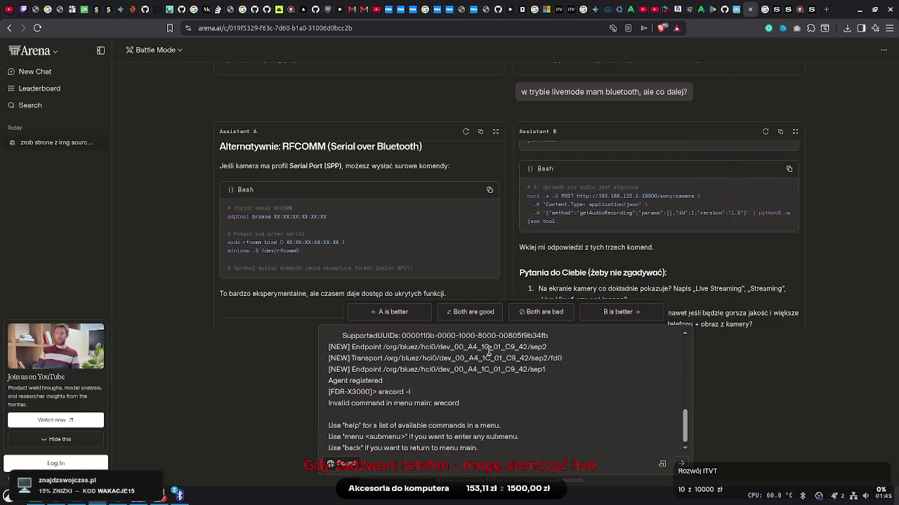
pyautogui.click(407, 312)
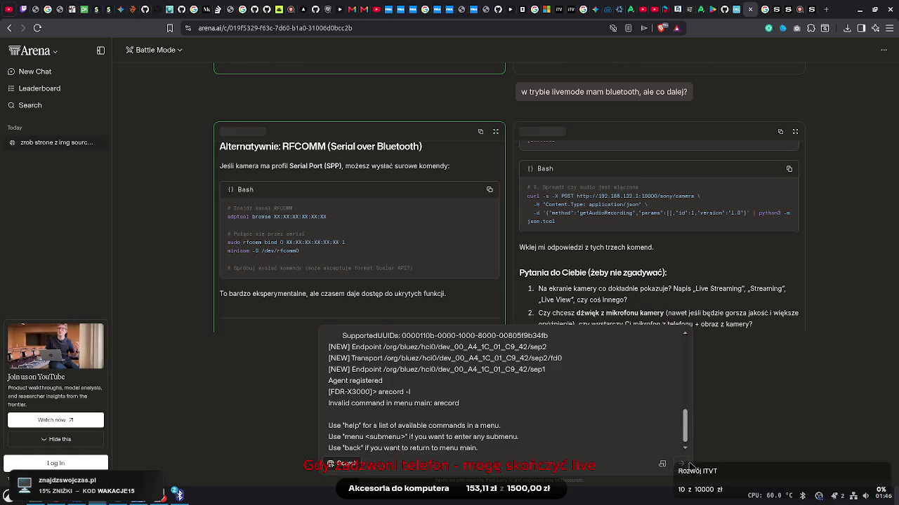
pyautogui.click(594, 445)
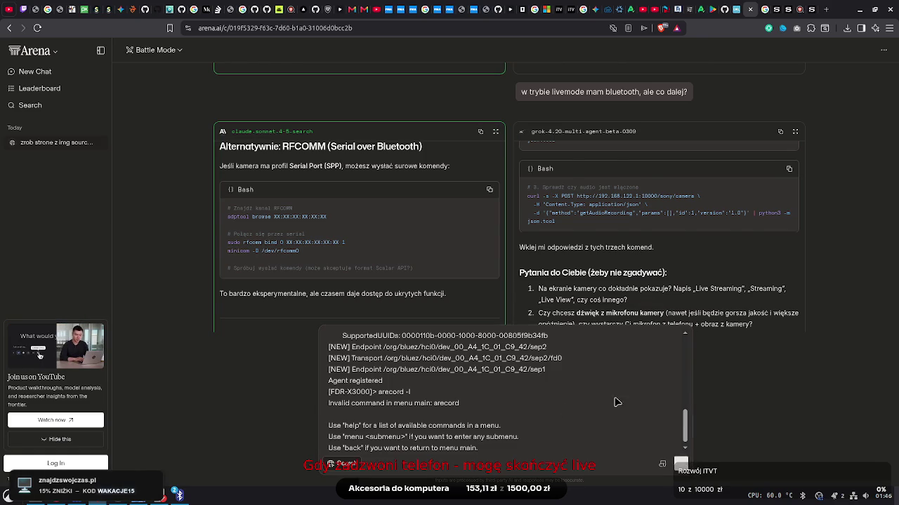
pyautogui.click(681, 464)
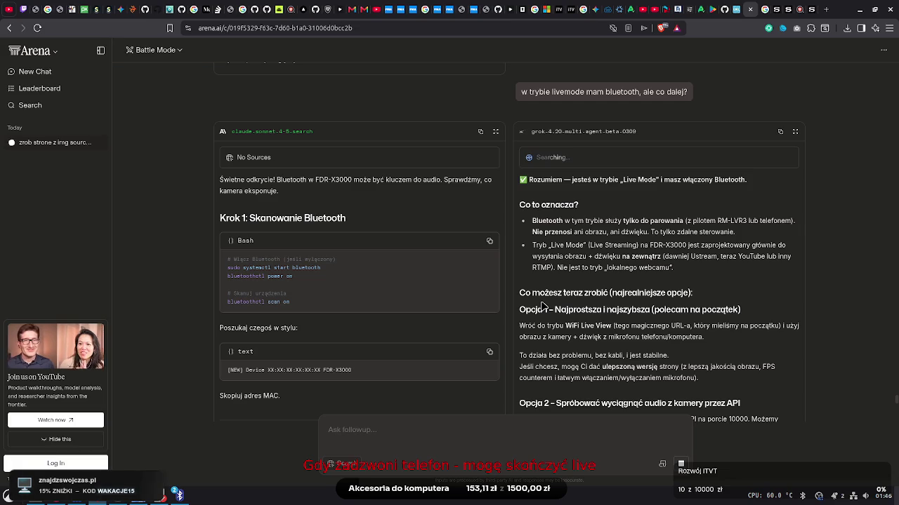
pyautogui.scroll(-15, 543, 305)
# Copy the bluetoothctl line from Assistant A's Bash block, leaving it unpasted in the terminal
pyautogui.scroll(-1, 543, 306)
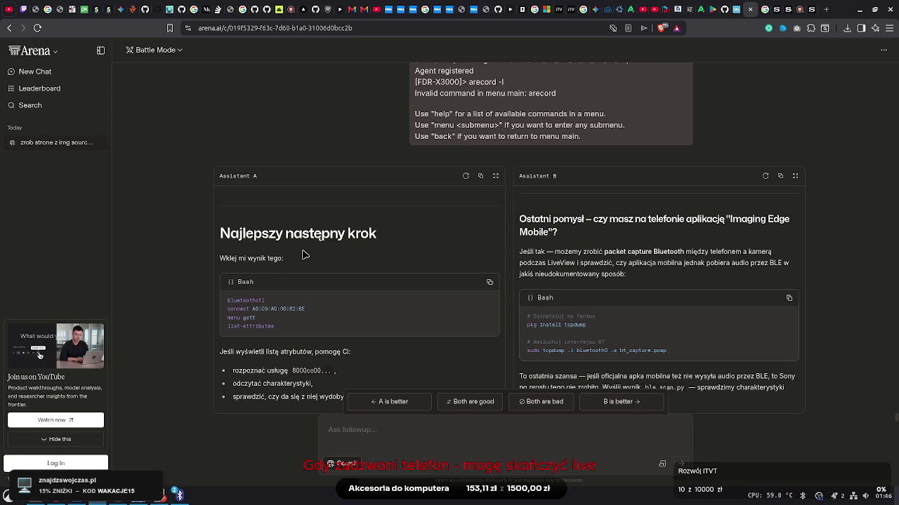
pyautogui.rightClick(227, 307)
pyautogui.click(251, 313)
pyautogui.hotkey('alt', 'Tab')
pyautogui.rightClick(392, 320)
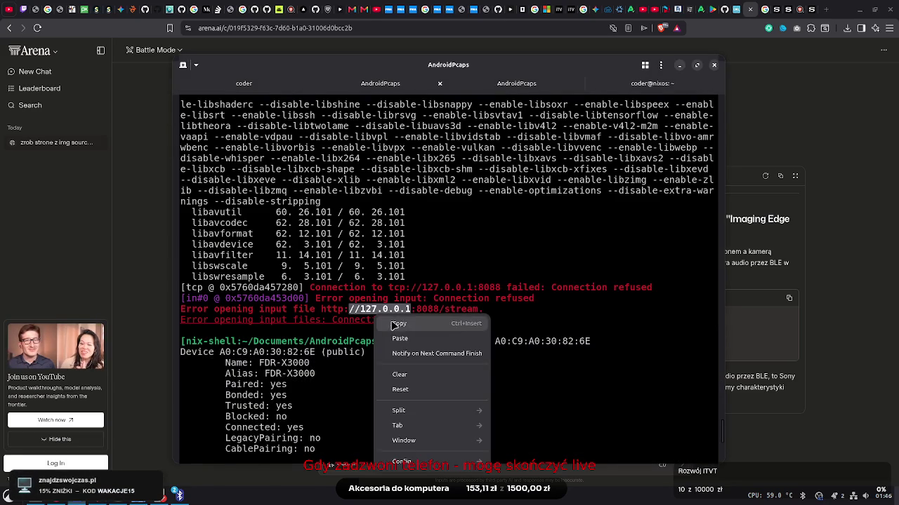
pyautogui.click(420, 275)
pyautogui.scroll(-5, 722, 431)
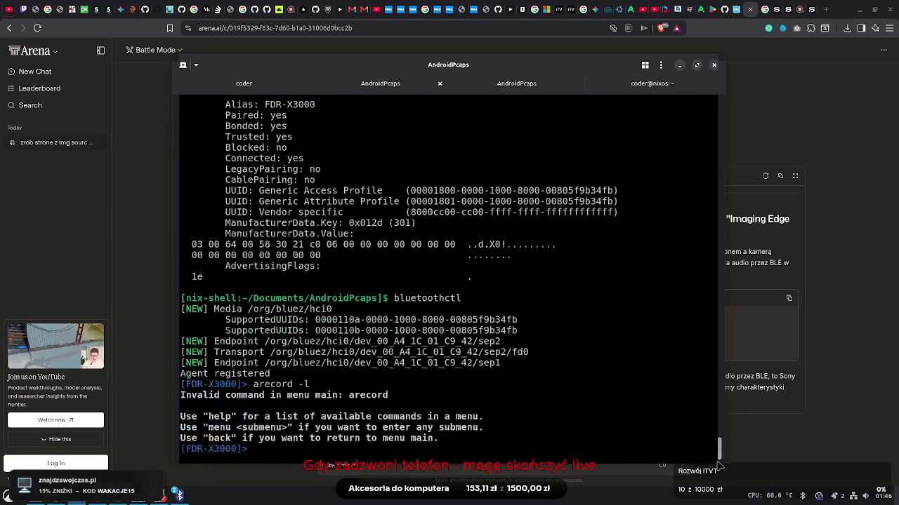
# Run the connect command with the camera's address in bluetoothctl
pyautogui.hotkey('alt', 'Tab')
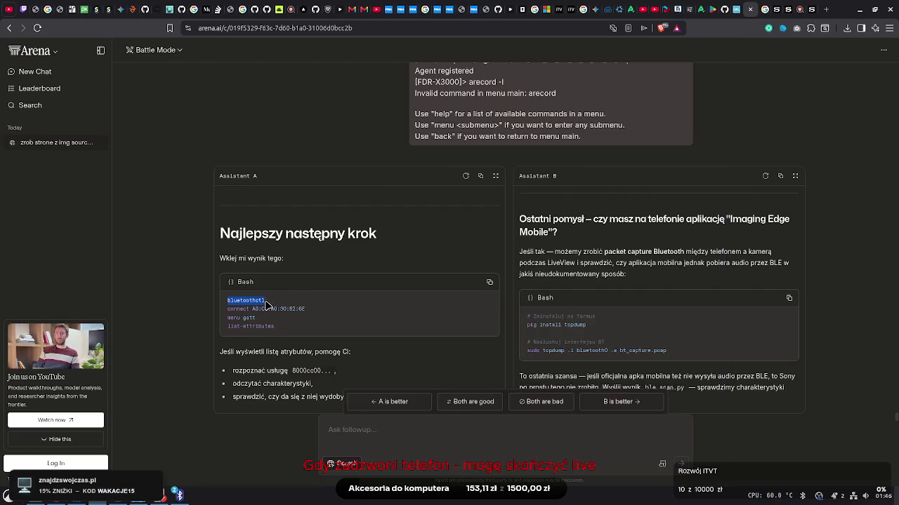
pyautogui.moveTo(249, 307); pyautogui.dragTo(305, 310)
pyautogui.rightClick(251, 313)
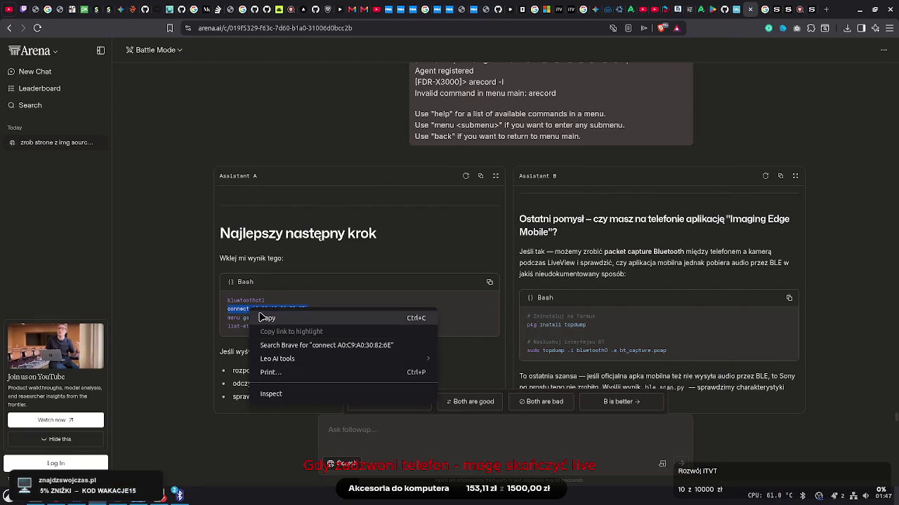
pyautogui.click(261, 317)
pyautogui.hotkey('alt', 'Tab')
pyautogui.rightClick(365, 310)
pyautogui.click(391, 333)
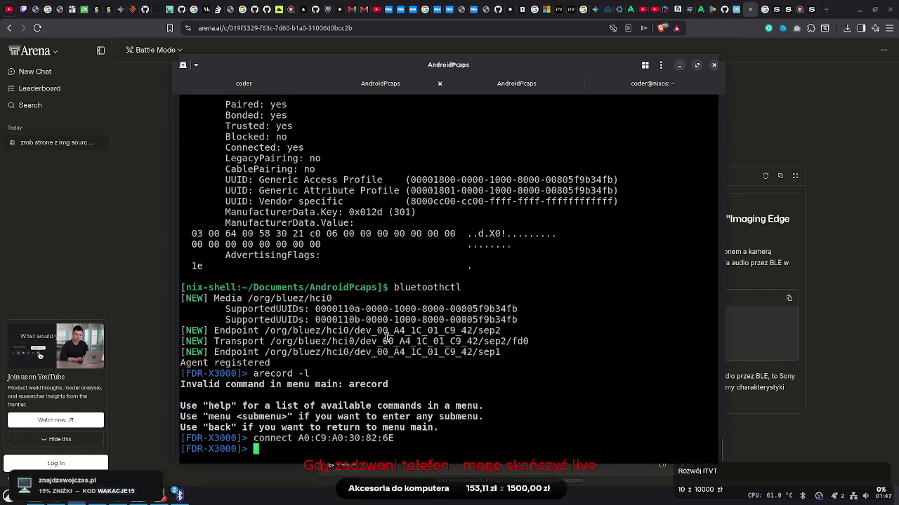
# Enter the GATT submenu with 'menu gatt'
pyautogui.hotkey('alt', 'Tab')
pyautogui.moveTo(227, 317); pyautogui.dragTo(255, 318)
pyautogui.rightClick(240, 322)
pyautogui.click(253, 329)
pyautogui.hotkey('alt', 'Tab')
pyautogui.rightClick(414, 310)
pyautogui.click(419, 321)
pyautogui.press('Return')
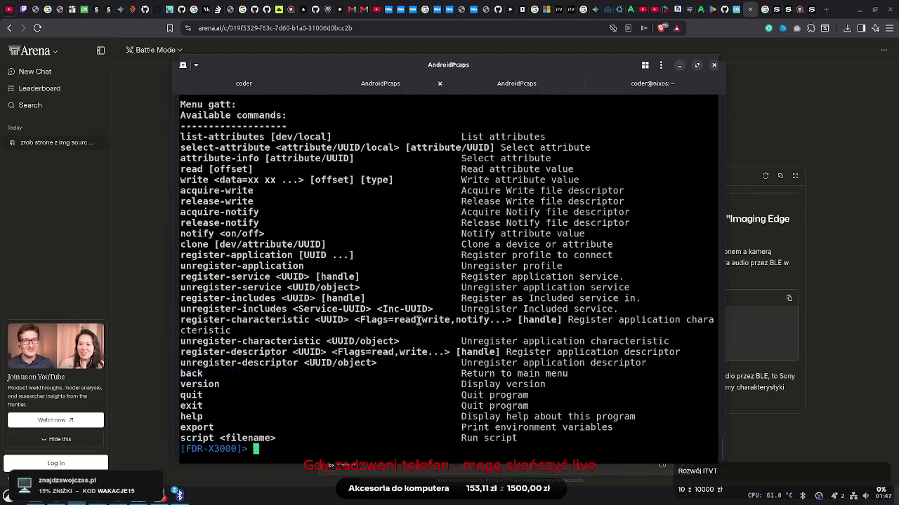
# Run 'list-attributes' to list the camera's GATT services and characteristics
pyautogui.hotkey('alt', 'Tab')
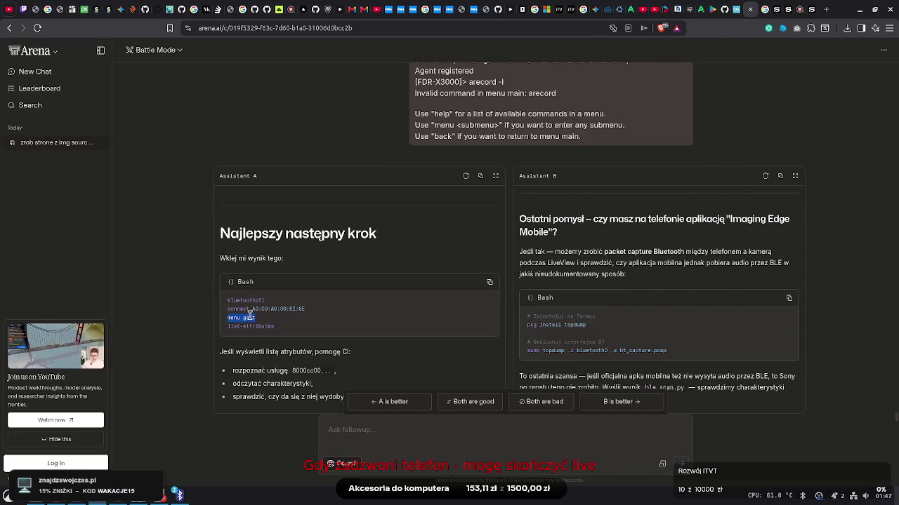
pyautogui.tripleClick(266, 328)
pyautogui.rightClick(260, 331)
pyautogui.click(278, 340)
pyautogui.hotkey('alt', 'Tab')
pyautogui.rightClick(375, 311)
pyautogui.click(393, 330)
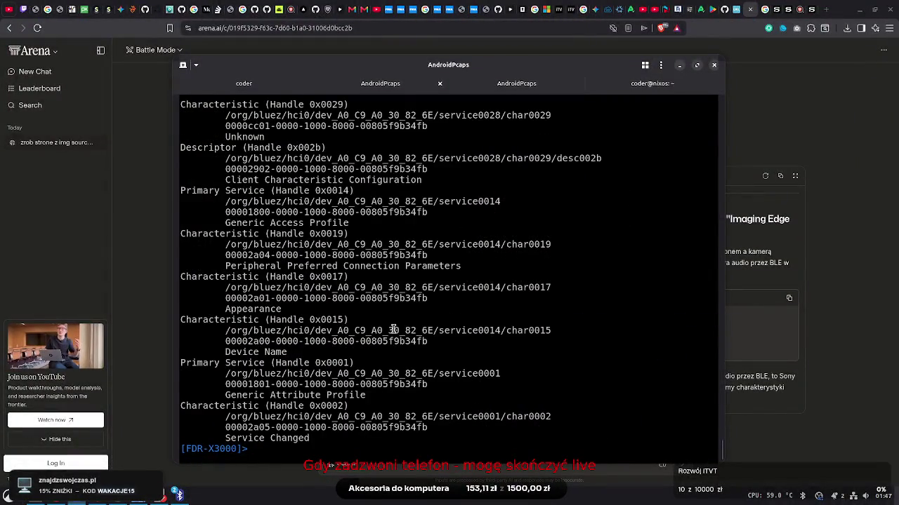
# Copy the listing showing the vendor 8000cc00 service and cc01/cc02 characteristics
pyautogui.moveTo(317, 432)
pyautogui.mouseDown()
pyautogui.moveTo(361, 179)
pyautogui.moveTo(311, 125)
pyautogui.moveTo(280, 279)
pyautogui.mouseUp()
pyautogui.click(279, 274)
pyautogui.moveTo(255, 190); pyautogui.dragTo(300, 243)
pyautogui.click(298, 244)
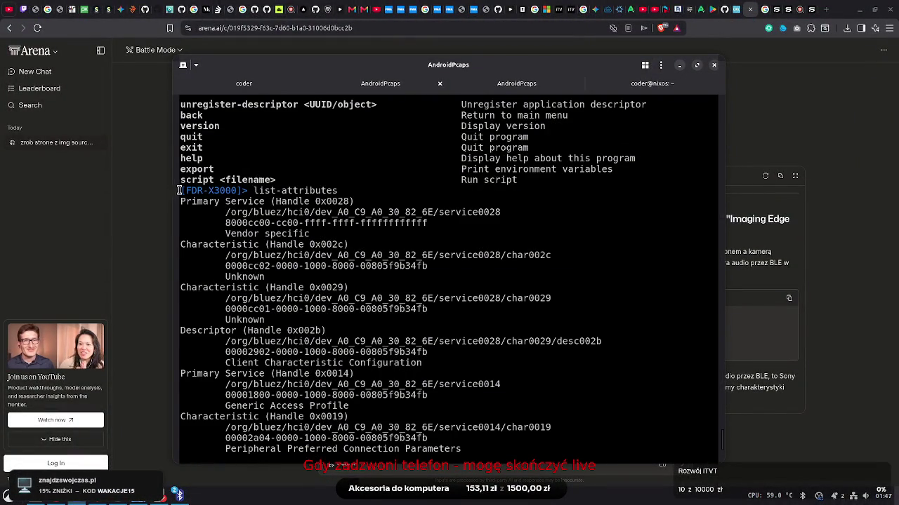
pyautogui.moveTo(180, 190)
pyautogui.mouseDown()
pyautogui.moveTo(372, 440)
pyautogui.moveTo(393, 458)
pyautogui.moveTo(499, 456)
pyautogui.moveTo(338, 443)
pyautogui.mouseUp()
pyautogui.rightClick(325, 236)
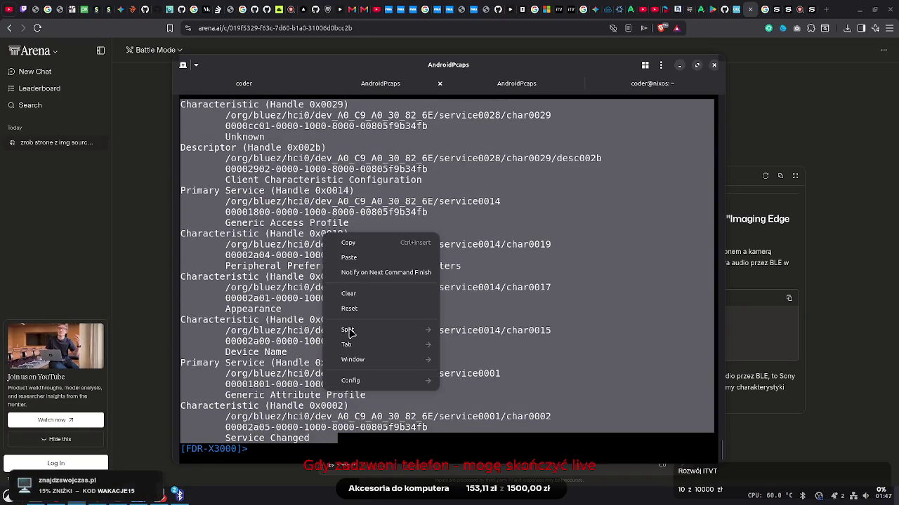
pyautogui.click(365, 249)
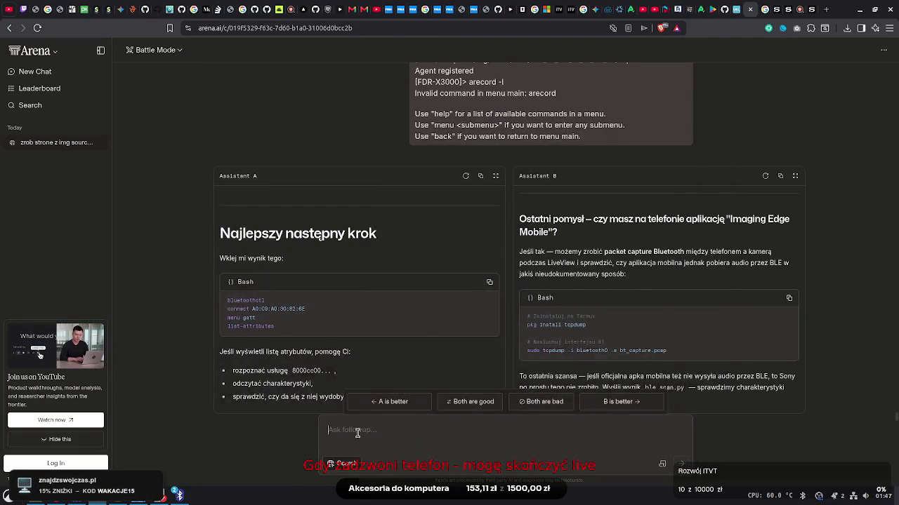
# Paste the bluetoothctl GATT attribute listing into the chat and send it as a follow-up
pyautogui.hotkey('ctrl', 'v')
pyautogui.moveTo(302, 351)
pyautogui.mouseDown()
pyautogui.moveTo(300, 287)
pyautogui.moveTo(325, 222)
pyautogui.mouseUp()
pyautogui.moveTo(586, 217); pyautogui.dragTo(593, 276)
pyautogui.click(591, 256)
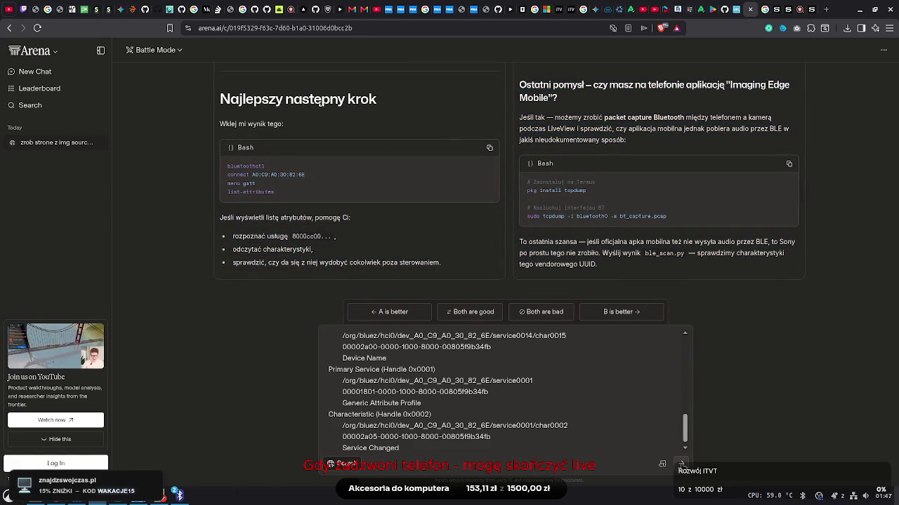
pyautogui.press('Return')
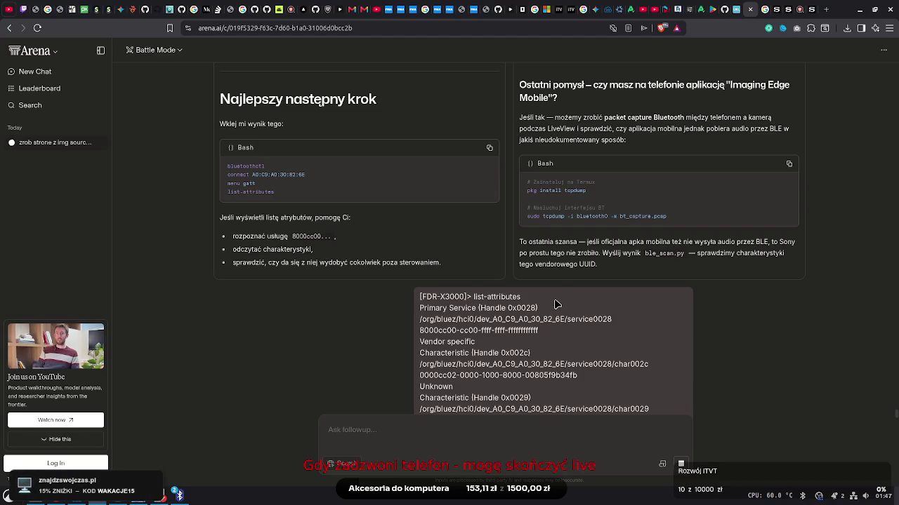
# Read both assistants' replies and select Assistant A's select-attribute command for char0029
pyautogui.moveTo(556, 303)
pyautogui.mouseDown()
pyautogui.moveTo(544, 451)
pyautogui.moveTo(631, 354)
pyautogui.moveTo(566, 153)
pyautogui.mouseUp()
pyautogui.click(565, 153)
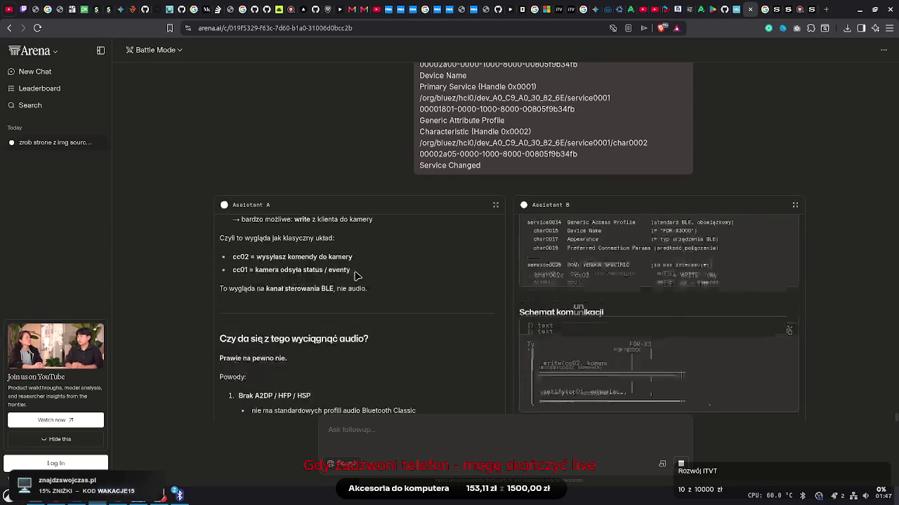
pyautogui.moveTo(342, 292)
pyautogui.mouseDown()
pyautogui.moveTo(329, 337)
pyautogui.moveTo(324, 308)
pyautogui.moveTo(323, 319)
pyautogui.moveTo(334, 424)
pyautogui.moveTo(349, 336)
pyautogui.mouseUp()
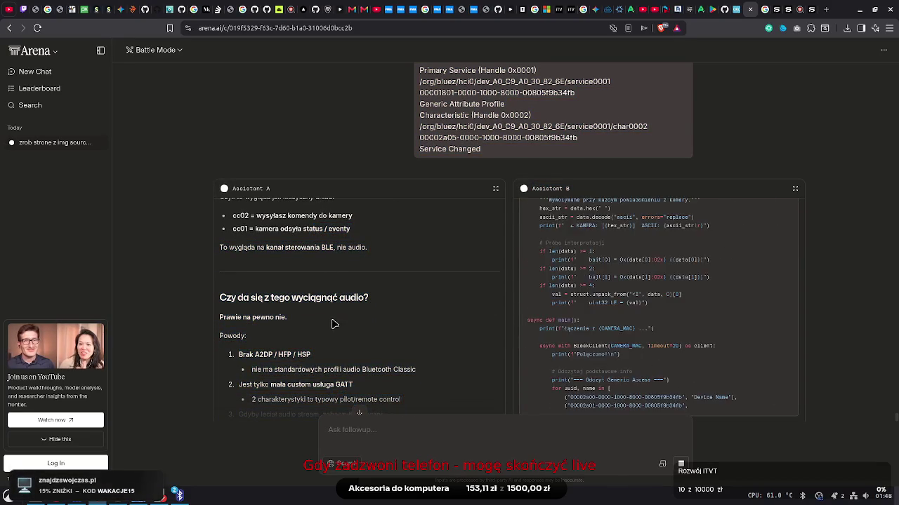
pyautogui.moveTo(300, 419)
pyautogui.mouseDown()
pyautogui.moveTo(300, 435)
pyautogui.moveTo(318, 322)
pyautogui.mouseUp()
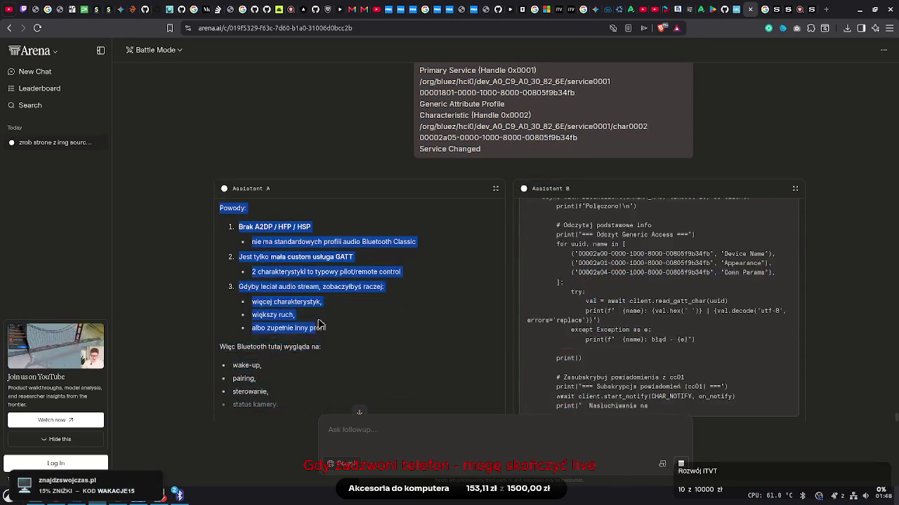
pyautogui.moveTo(304, 395)
pyautogui.mouseDown()
pyautogui.moveTo(297, 438)
pyautogui.moveTo(325, 265)
pyautogui.mouseUp()
pyautogui.moveTo(294, 358)
pyautogui.mouseDown()
pyautogui.moveTo(491, 393)
pyautogui.moveTo(340, 287)
pyautogui.moveTo(328, 180)
pyautogui.mouseUp()
pyautogui.click(328, 180)
pyautogui.moveTo(323, 316)
pyautogui.mouseDown()
pyautogui.moveTo(320, 414)
pyautogui.moveTo(316, 249)
pyautogui.moveTo(326, 203)
pyautogui.mouseUp()
pyautogui.click(392, 333)
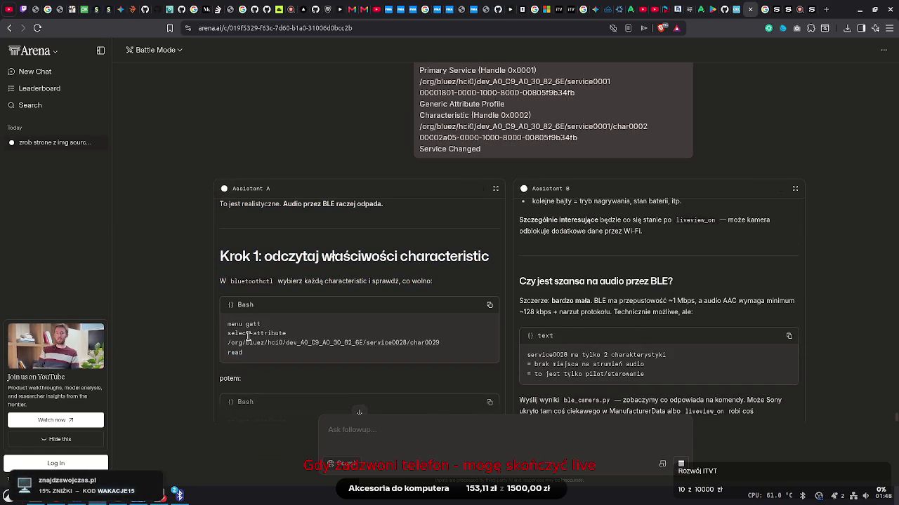
pyautogui.tripleClick(251, 318)
# Run Assistant A's select-attribute command for char0029 in bluetoothctl
pyautogui.rightClick(260, 320)
pyautogui.click(279, 325)
pyautogui.hotkey('alt', 'Tab')
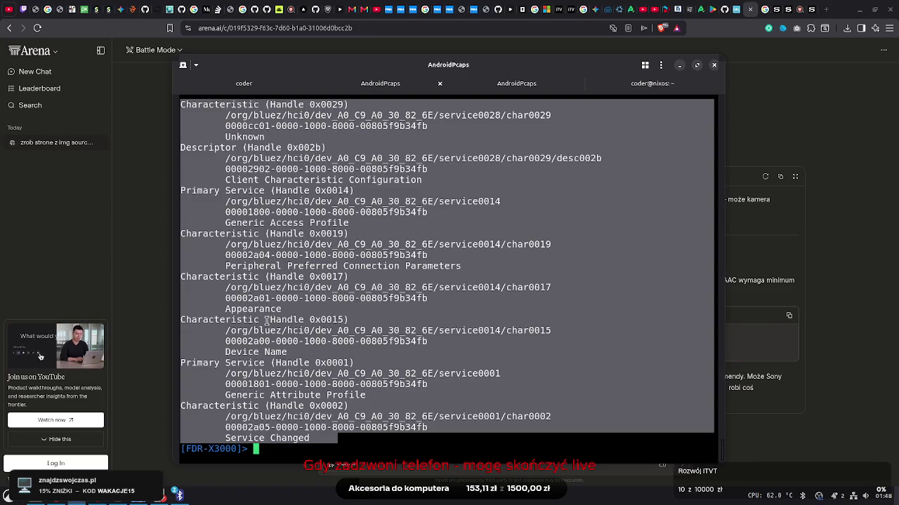
pyautogui.rightClick(348, 269)
pyautogui.click(375, 295)
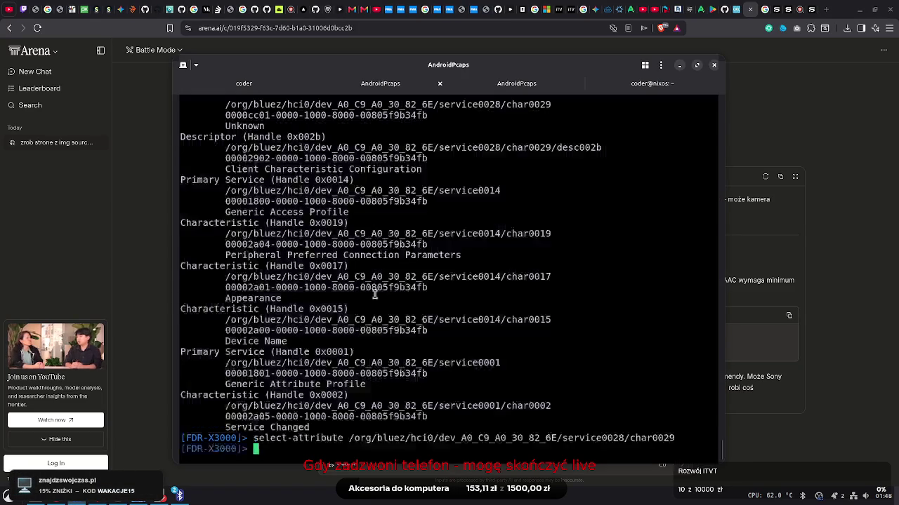
pyautogui.write('read')
pyautogui.hotkey('alt', 'Tab')
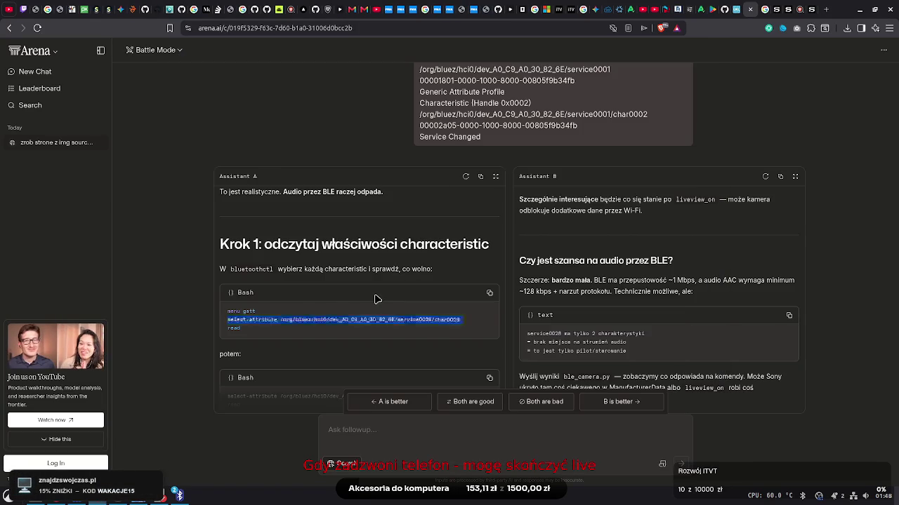
# Select char002c in bluetoothctl and try to read it, which fails with NotPermitted
pyautogui.moveTo(273, 335); pyautogui.dragTo(261, 404)
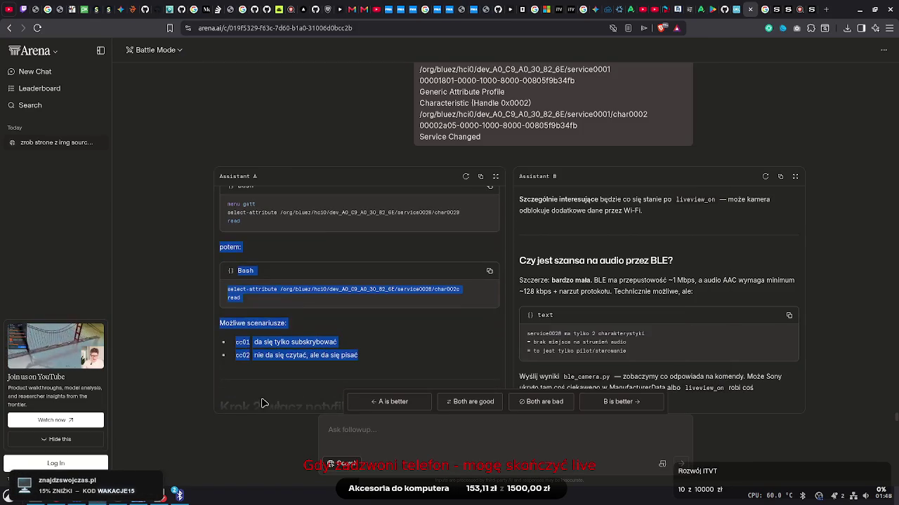
pyautogui.tripleClick(259, 289)
pyautogui.rightClick(262, 289)
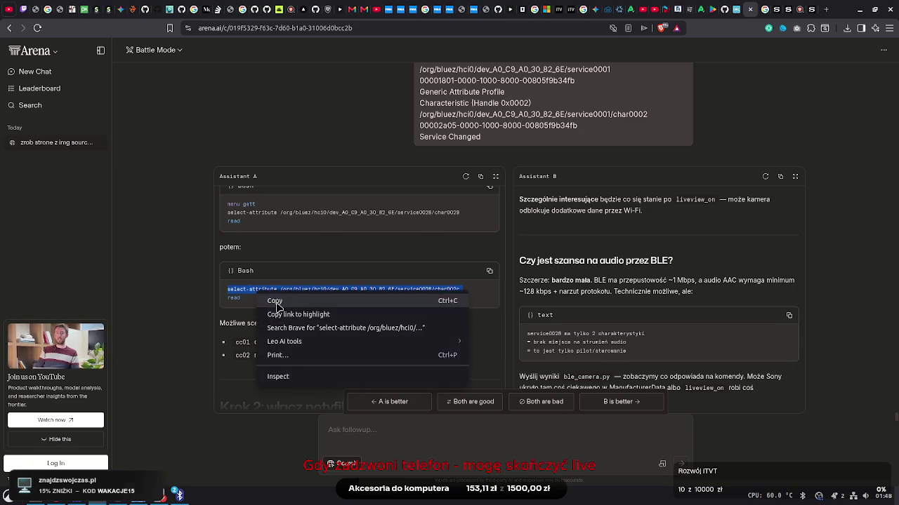
pyautogui.click(275, 300)
pyautogui.hotkey('alt', 'Tab')
pyautogui.rightClick(281, 300)
pyautogui.click(316, 324)
pyautogui.write('r')
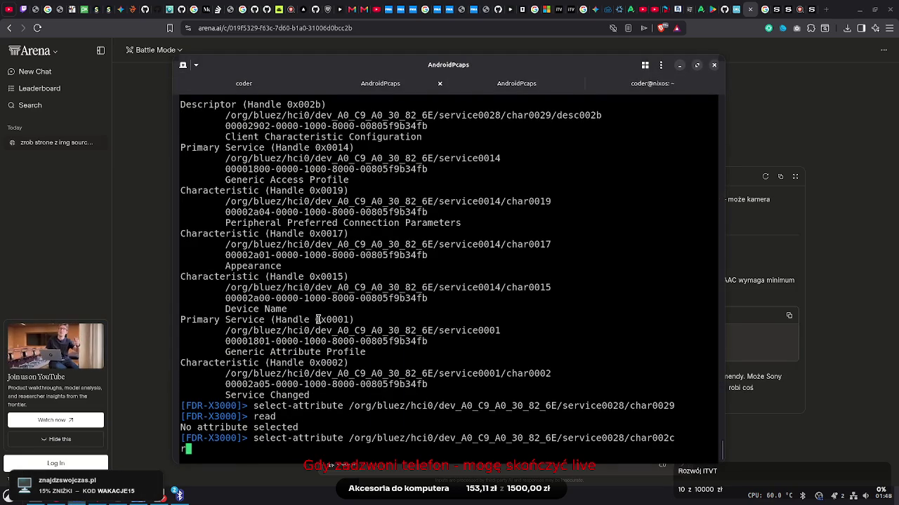
pyautogui.press('Return')
pyautogui.write('read')
pyautogui.press('Return')
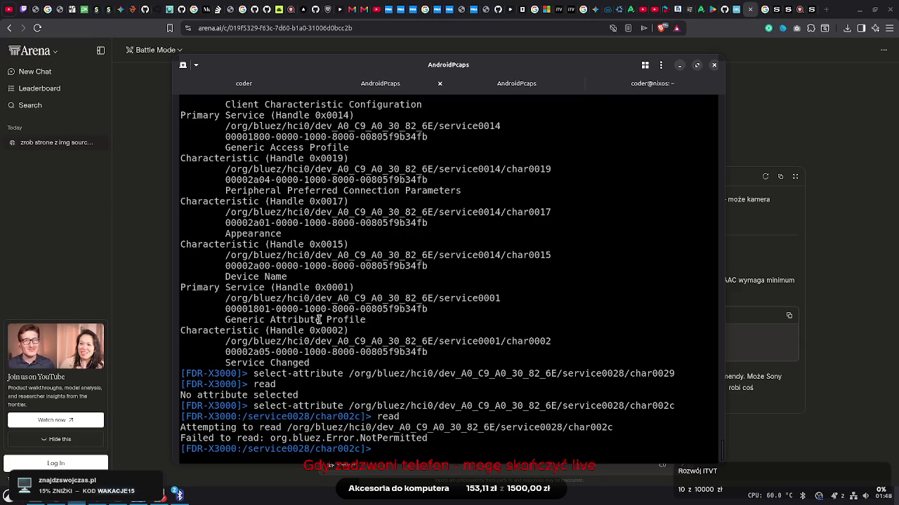
# Go back over Assistant A's reply to find the notification step
pyautogui.hotkey('alt', 'Tab')
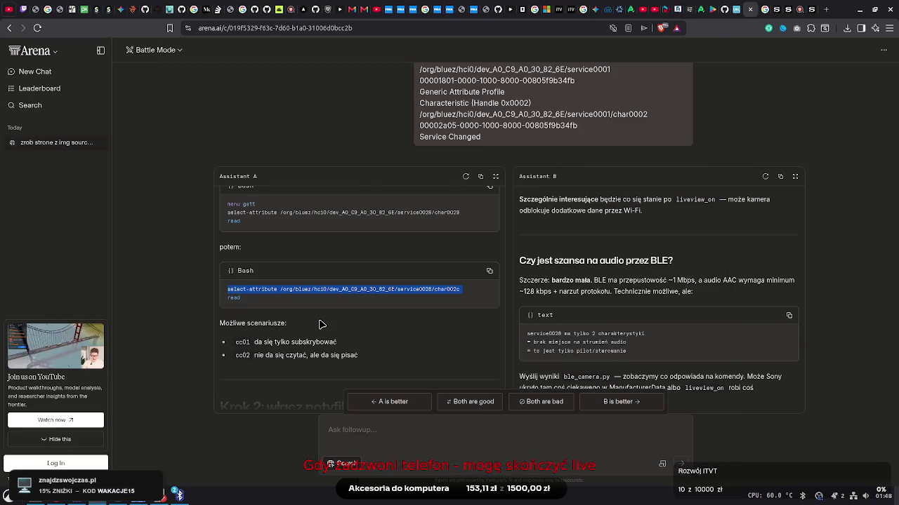
pyautogui.moveTo(280, 289)
pyautogui.mouseDown()
pyautogui.moveTo(290, 412)
pyautogui.moveTo(291, 321)
pyautogui.moveTo(321, 204)
pyautogui.moveTo(307, 209)
pyautogui.mouseUp()
pyautogui.click(307, 209)
pyautogui.scroll(1, 307, 210)
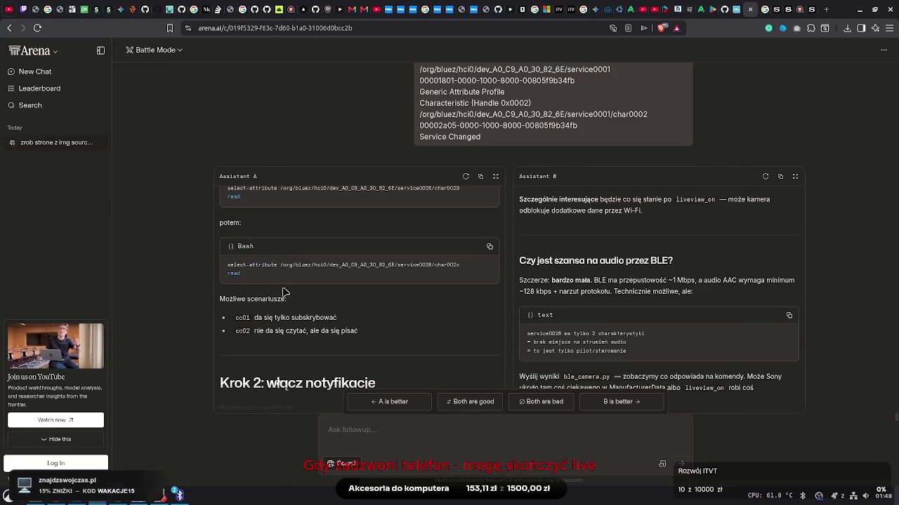
pyautogui.scroll(-5, 283, 389)
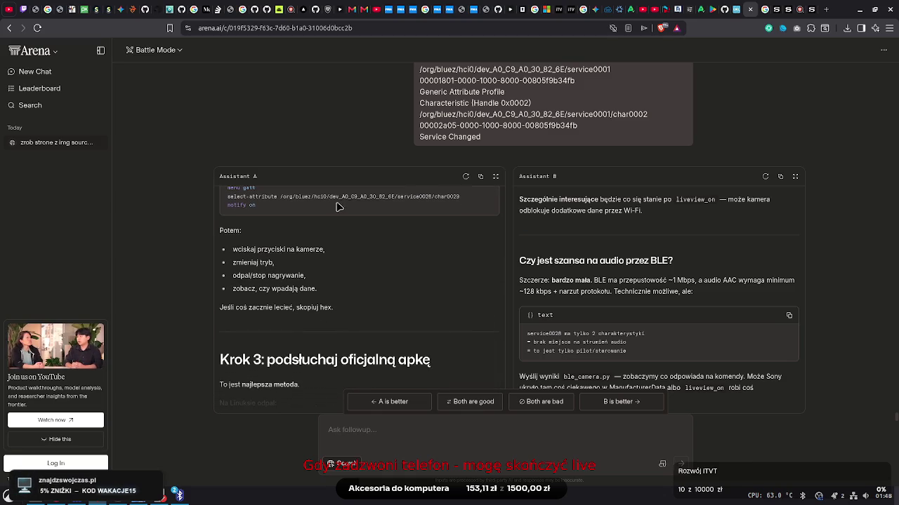
pyautogui.scroll(3, 302, 316)
# Select char0029 again and enable notifications with notify on
pyautogui.tripleClick(281, 366)
pyautogui.rightClick(281, 366)
pyautogui.click(302, 375)
pyautogui.hotkey('alt', 'Tab')
pyautogui.rightClick(314, 278)
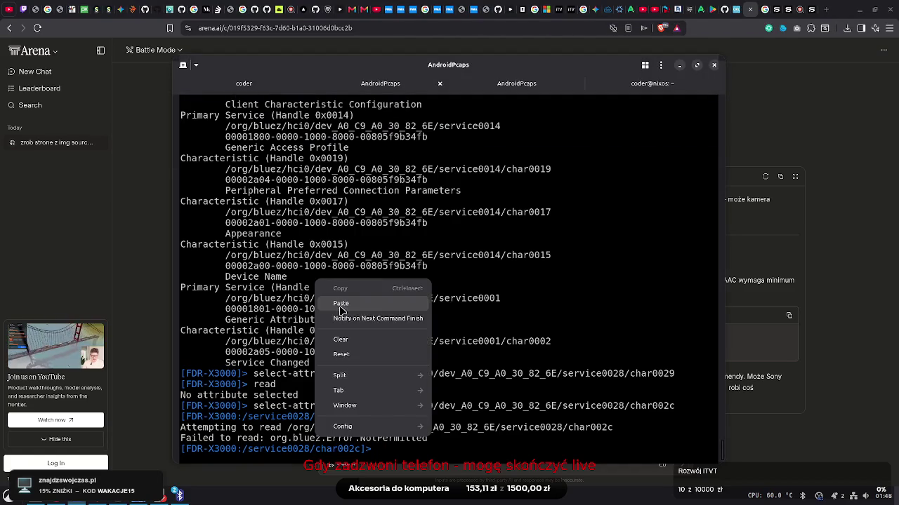
pyautogui.click(339, 307)
pyautogui.press('Return')
pyautogui.write('notify on')
pyautogui.press('Return')
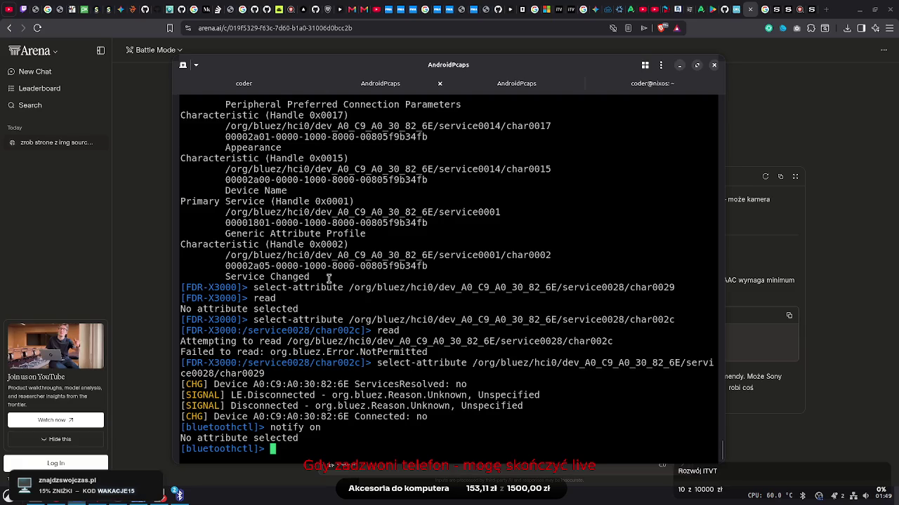
pyautogui.press('F12')
pyautogui.scroll(-5, 277, 300)
pyautogui.moveTo(277, 299)
pyautogui.mouseDown()
pyautogui.moveTo(277, 411)
pyautogui.moveTo(278, 247)
pyautogui.mouseUp()
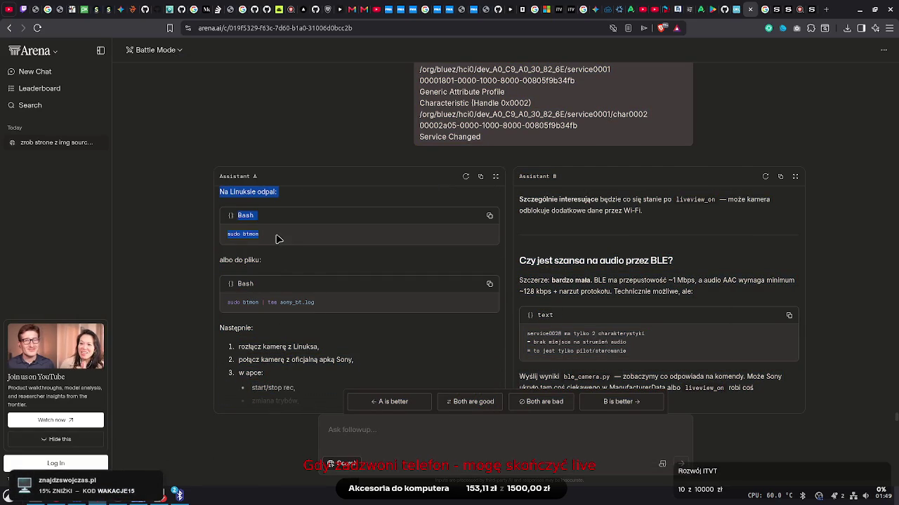
# Look over Assistant A's sudo btmon sniffing command
pyautogui.click(261, 264)
pyautogui.tripleClick(249, 234)
pyautogui.click(247, 234)
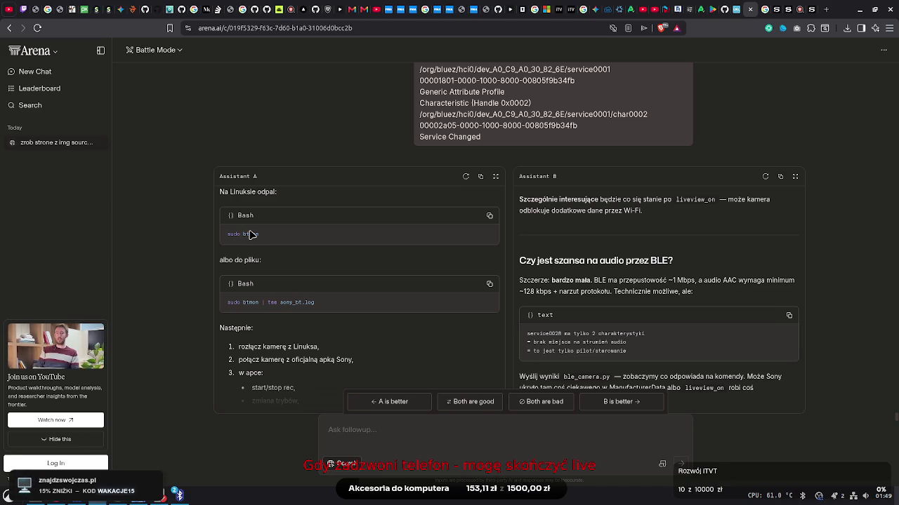
pyautogui.moveTo(251, 235)
pyautogui.mouseDown()
pyautogui.moveTo(246, 210)
pyautogui.moveTo(255, 272)
pyautogui.mouseUp()
pyautogui.click(249, 311)
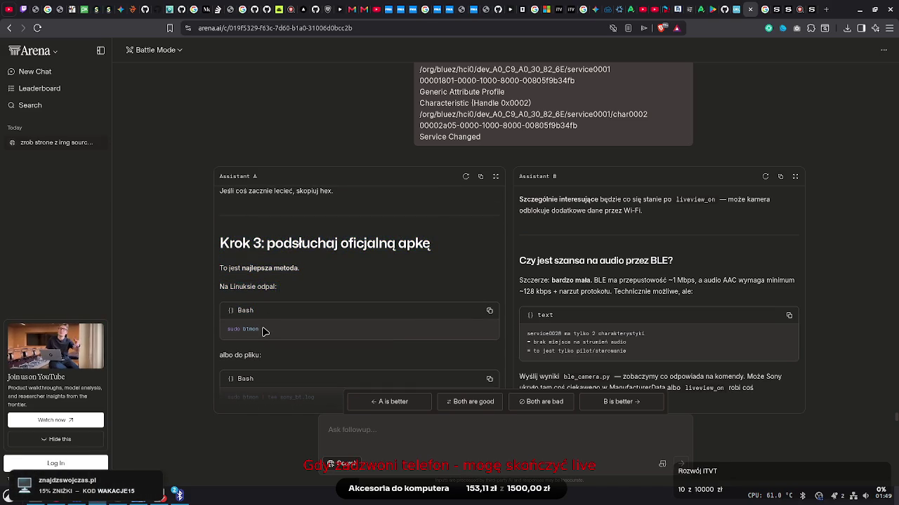
# Scroll through A's remaining steps, dismiss the Bluetooth notification, and show the Google results tab
pyautogui.scroll(1, 280, 285)
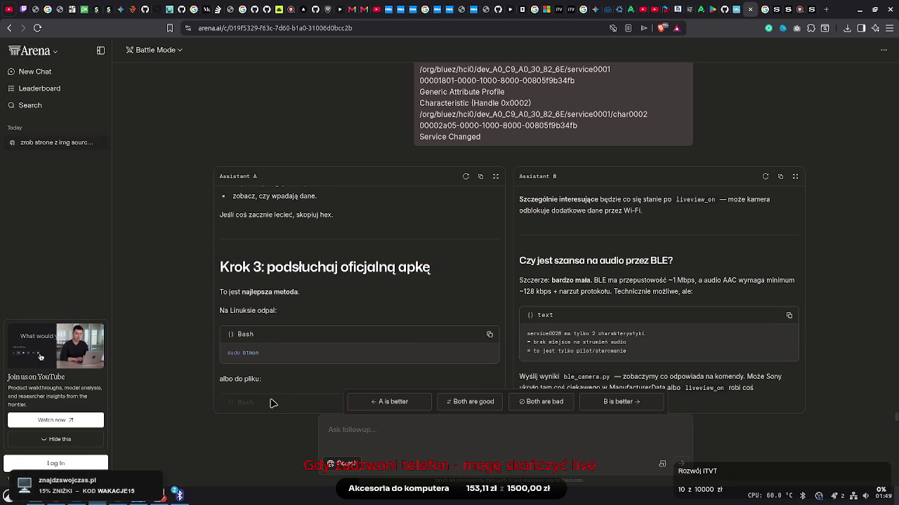
pyautogui.scroll(-10, 273, 401)
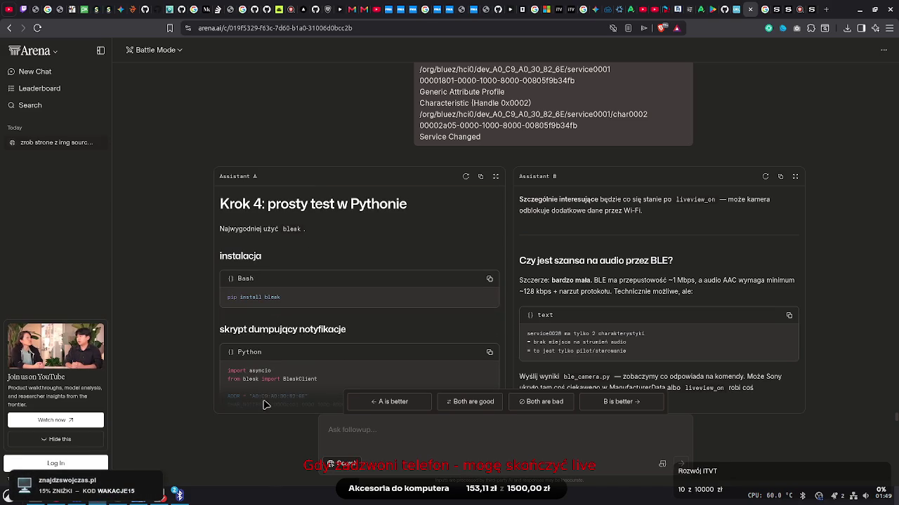
pyautogui.scroll(-7, 265, 405)
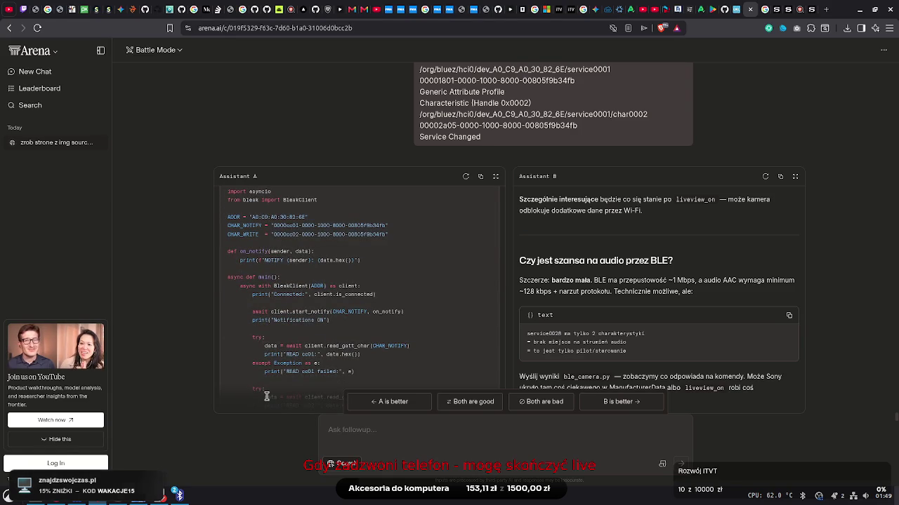
pyautogui.scroll(-10, 273, 386)
pyautogui.scroll(-10, 276, 403)
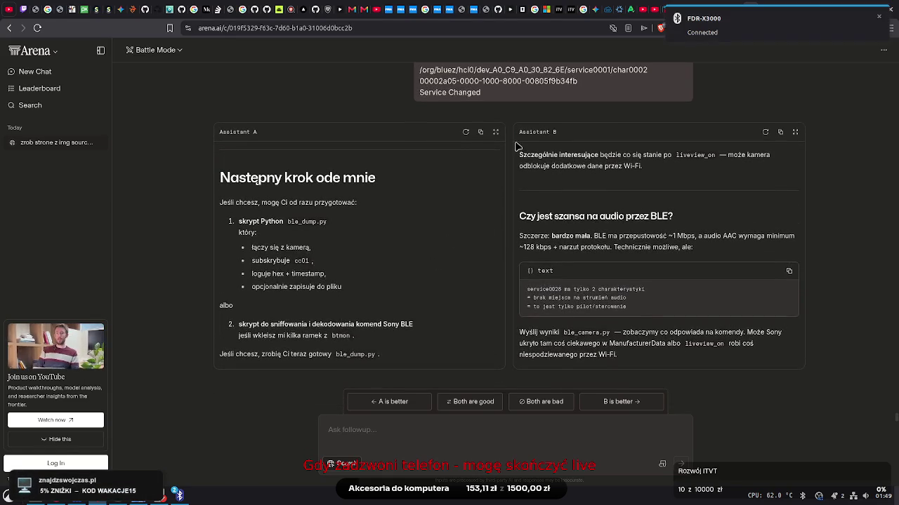
pyautogui.click(879, 17)
pyautogui.click(760, 10)
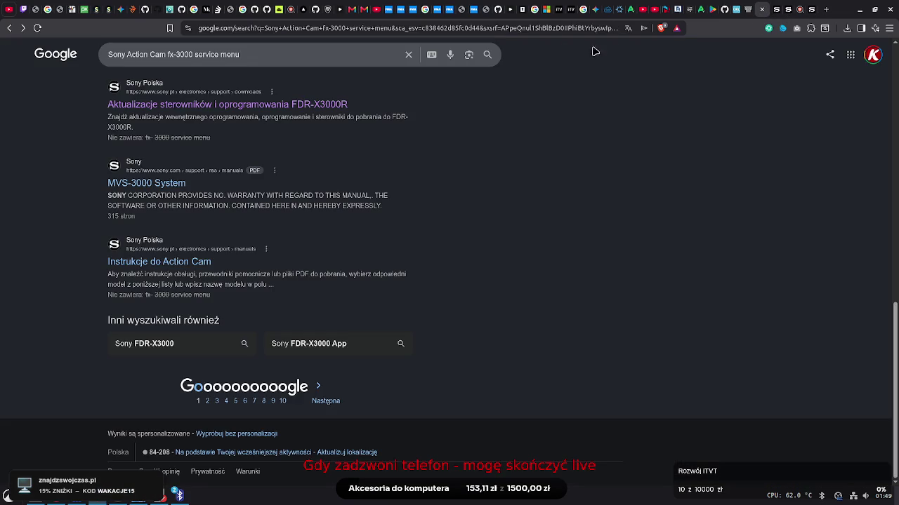
# Load google.com, return to the Sony results, and open the Przewodnik pomocniczy help-guide PDF
pyautogui.click(538, 28)
pyautogui.write('google.com')
pyautogui.press('Return')
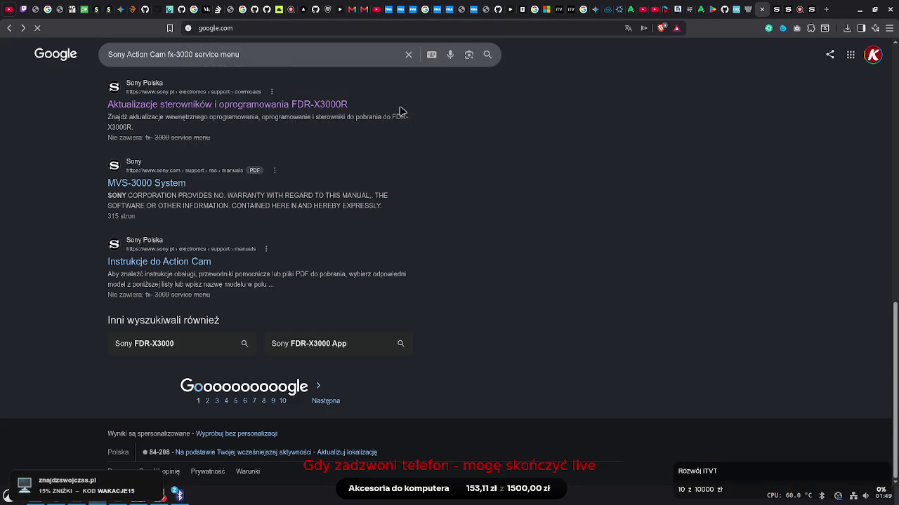
pyautogui.hotkey('alt', 'Left')
pyautogui.scroll(5, 560, 210)
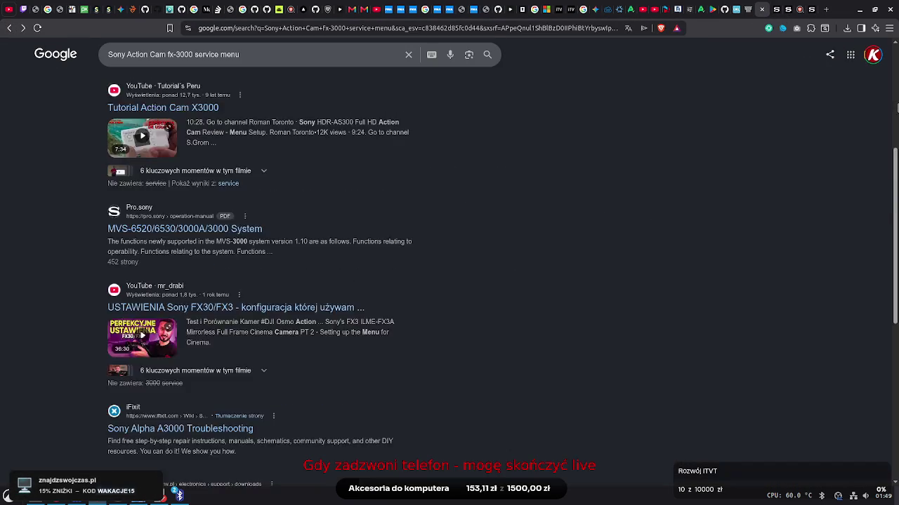
pyautogui.scroll(5, 290, 144)
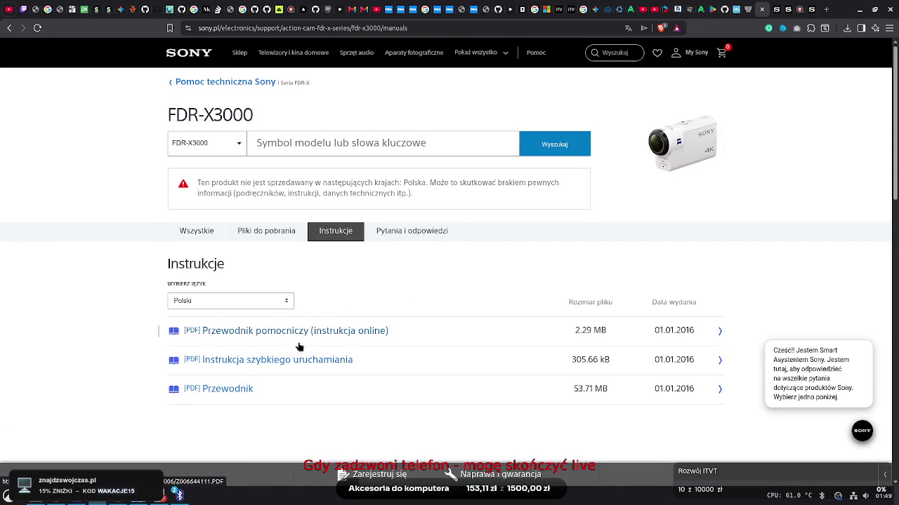
pyautogui.click(302, 331)
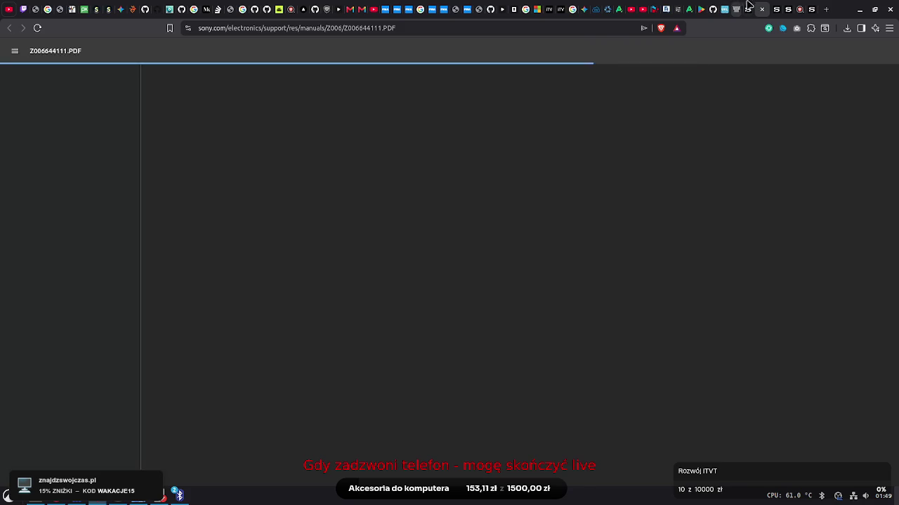
# Read page 13's field 1 icon list, from multipoint Wi-Fi and GPS logging to airplane mode
pyautogui.click(757, 7)
pyautogui.click(757, 7)
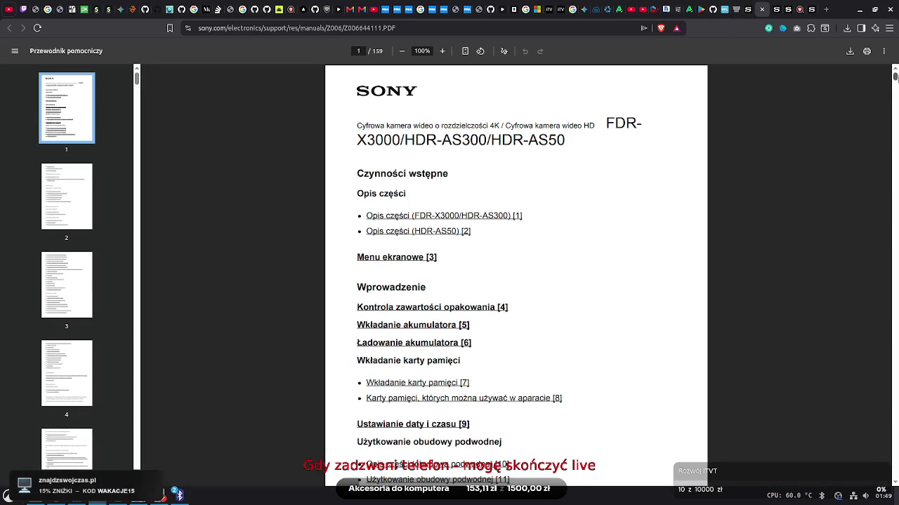
pyautogui.moveTo(895, 75); pyautogui.dragTo(895, 106)
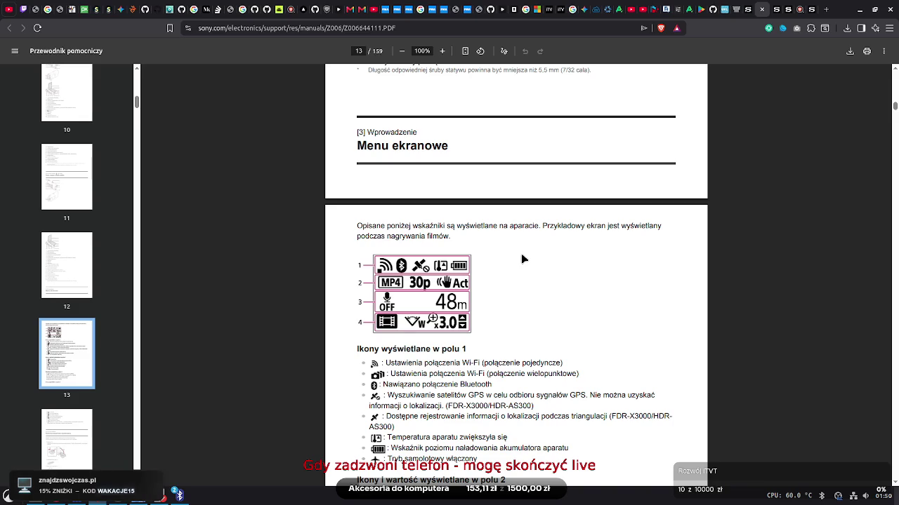
pyautogui.moveTo(421, 374); pyautogui.dragTo(594, 373)
pyautogui.click(572, 374)
pyautogui.moveTo(467, 375)
pyautogui.mouseDown()
pyautogui.moveTo(491, 404)
pyautogui.moveTo(506, 449)
pyautogui.moveTo(489, 449)
pyautogui.moveTo(479, 502)
pyautogui.mouseUp()
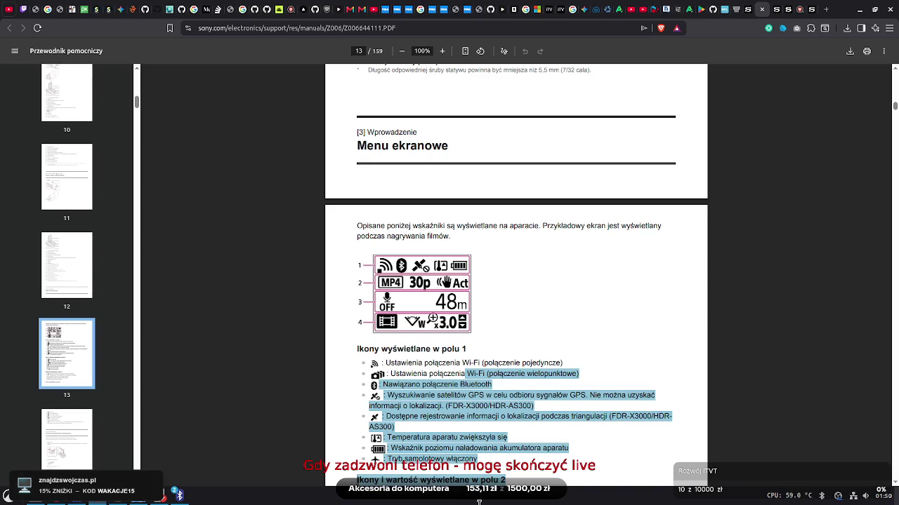
pyautogui.click(472, 436)
pyautogui.moveTo(394, 395); pyautogui.dragTo(617, 395)
pyautogui.moveTo(438, 417)
pyautogui.mouseDown()
pyautogui.moveTo(459, 502)
pyautogui.moveTo(455, 416)
pyautogui.mouseUp()
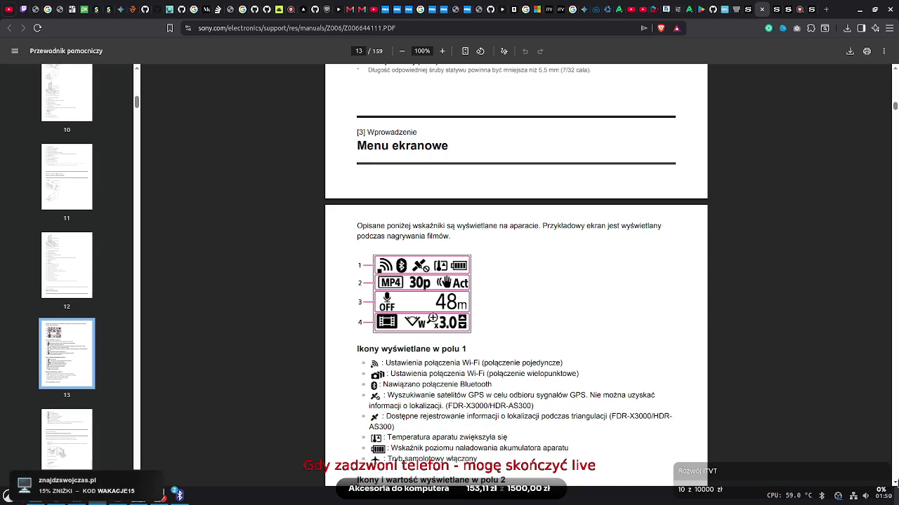
pyautogui.scroll(-4, 895, 484)
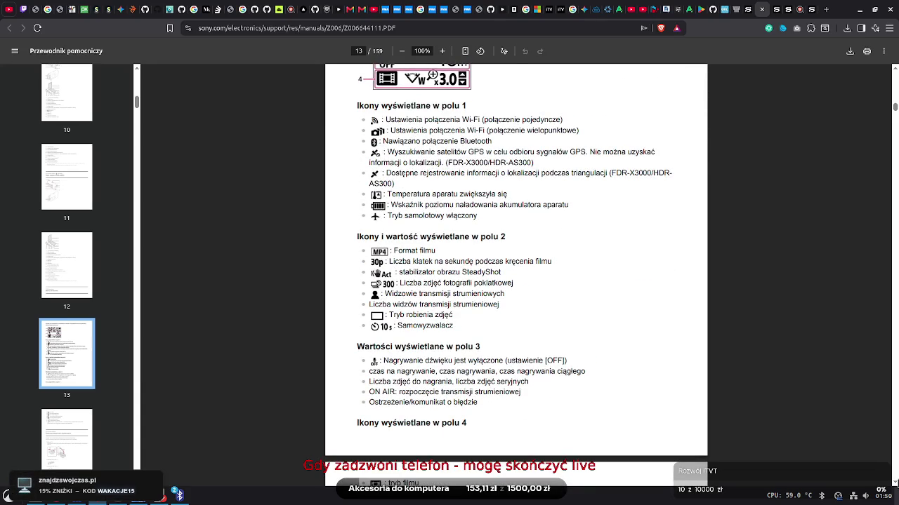
# Scroll from page 13 through pages 14–19 to page 20's memory card table
pyautogui.scroll(-2, 895, 484)
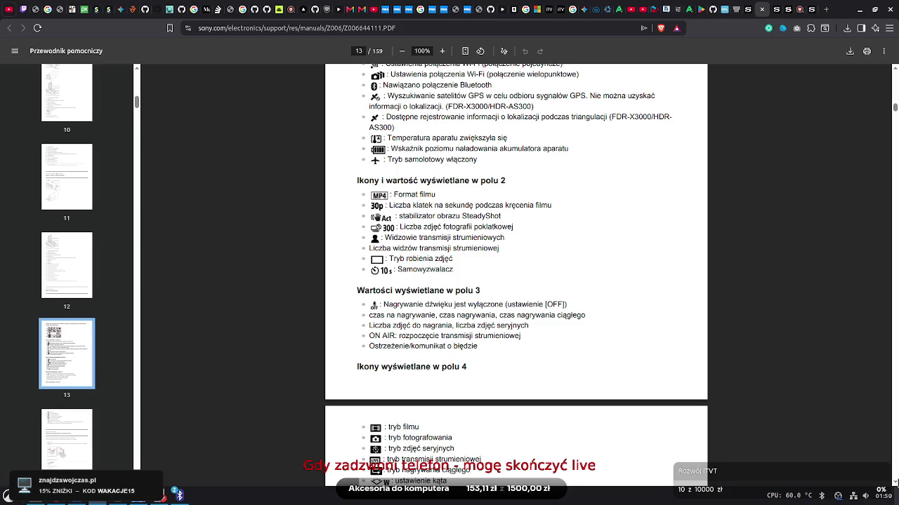
pyautogui.scroll(-1, 516, 274)
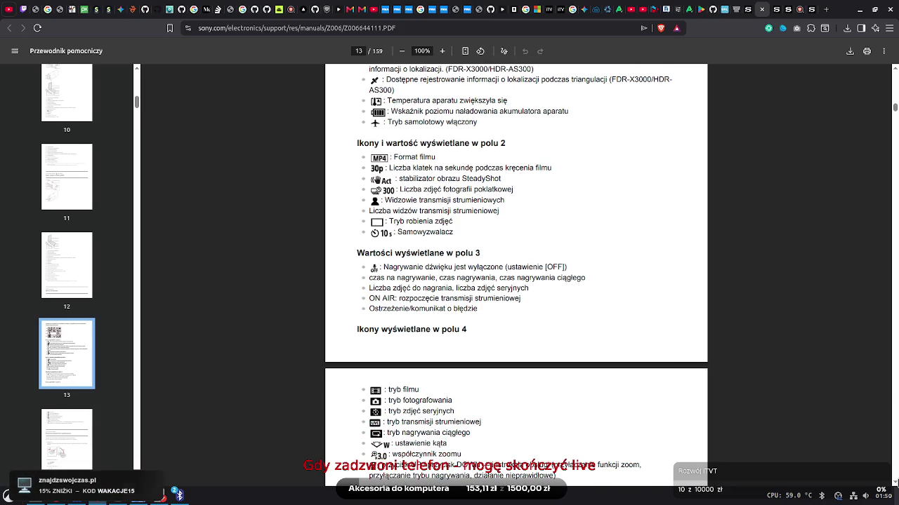
pyautogui.scroll(-5, 516, 274)
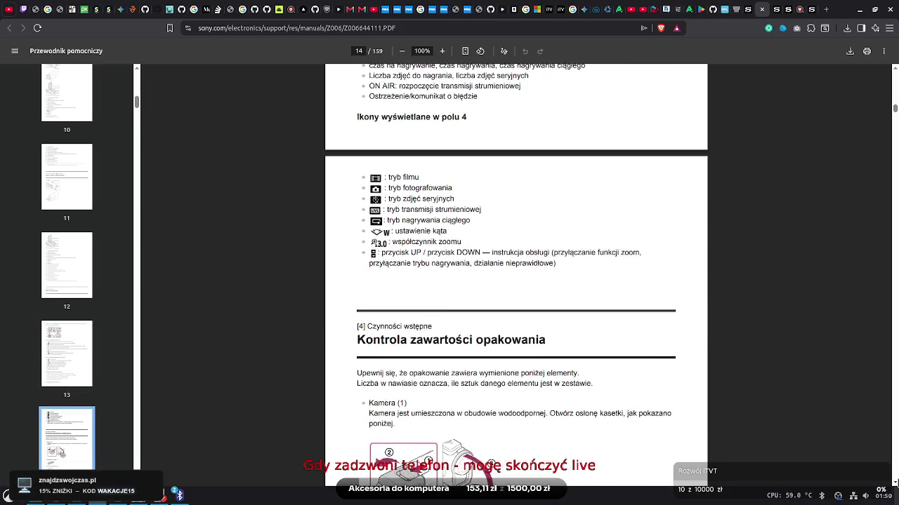
pyautogui.scroll(-5, 516, 274)
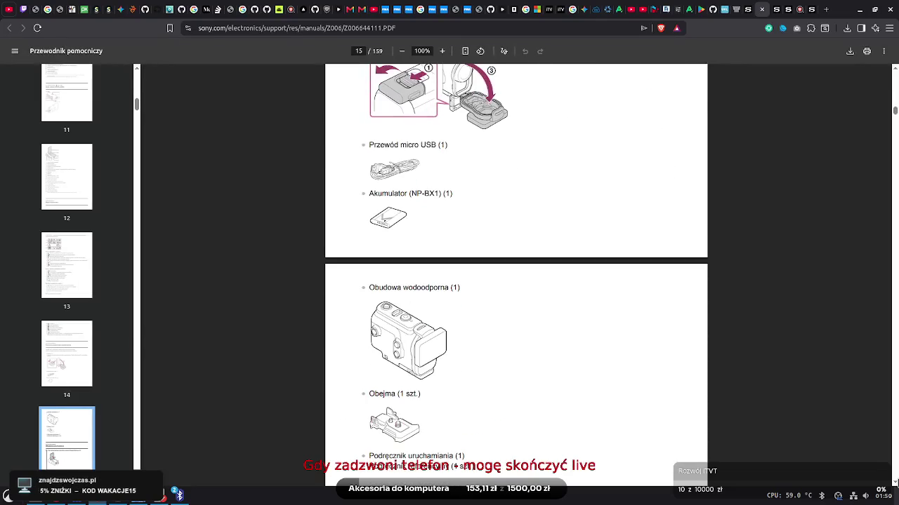
pyautogui.scroll(-8, 516, 274)
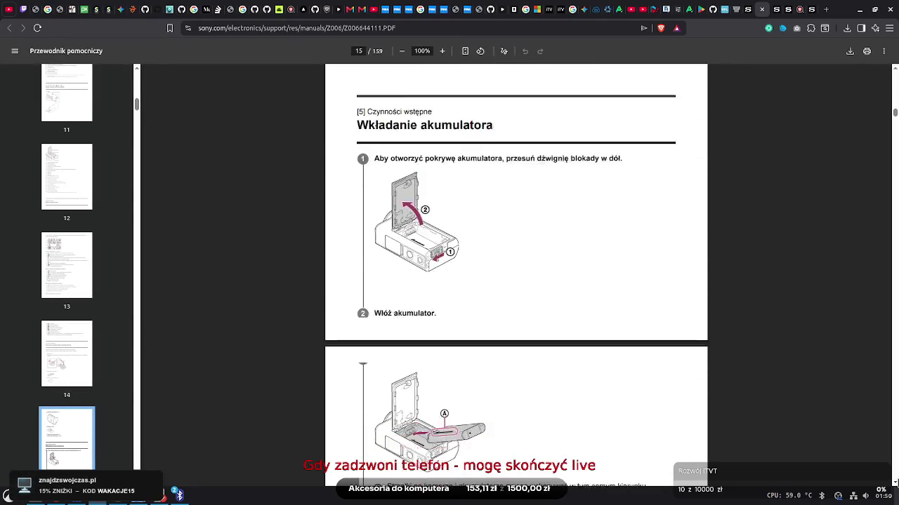
pyautogui.scroll(-10, 516, 274)
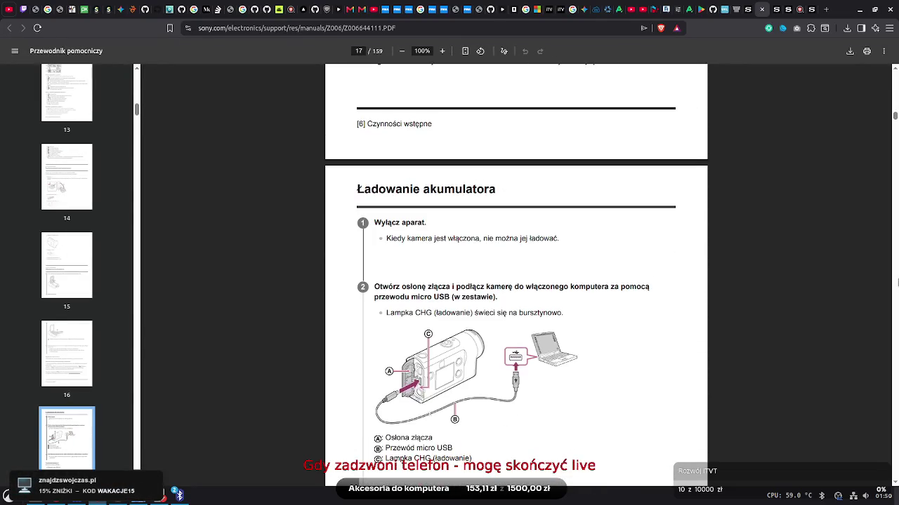
pyautogui.scroll(-5, 516, 274)
pyautogui.scroll(-5, 516, 274)
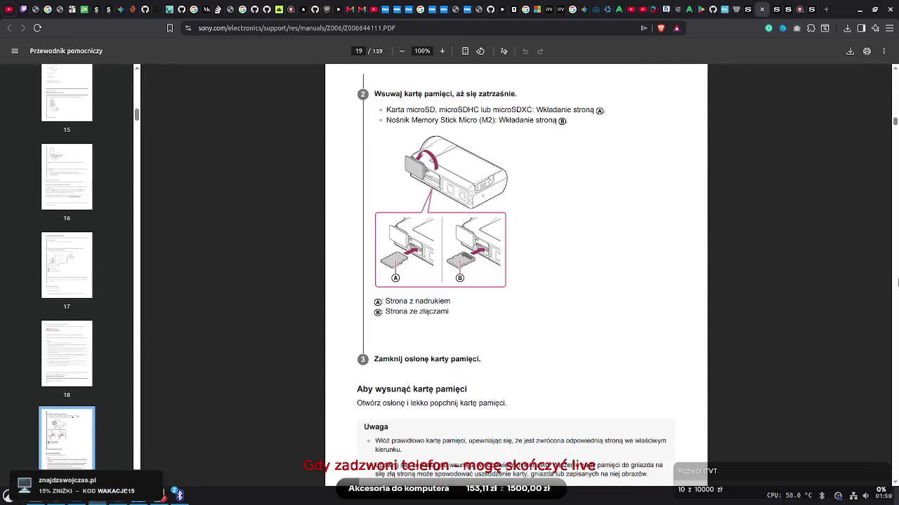
pyautogui.scroll(10, 516, 273)
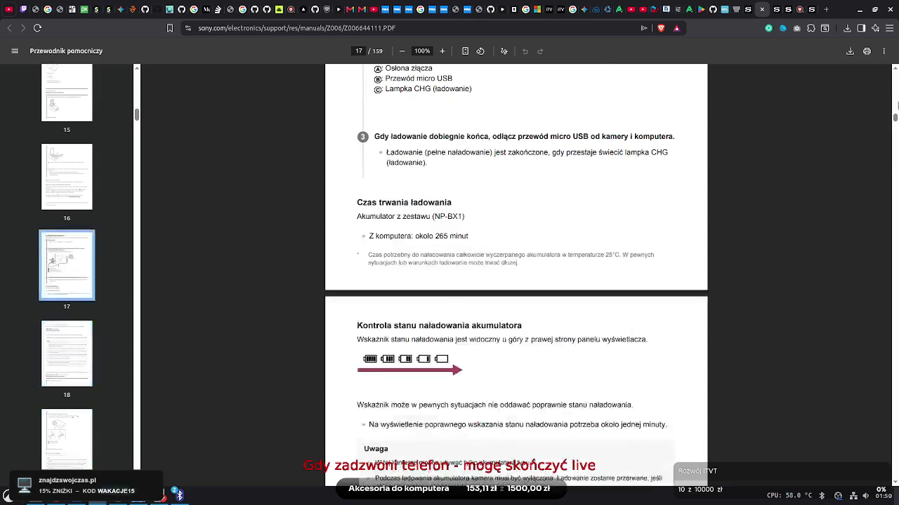
pyautogui.scroll(-10, 516, 274)
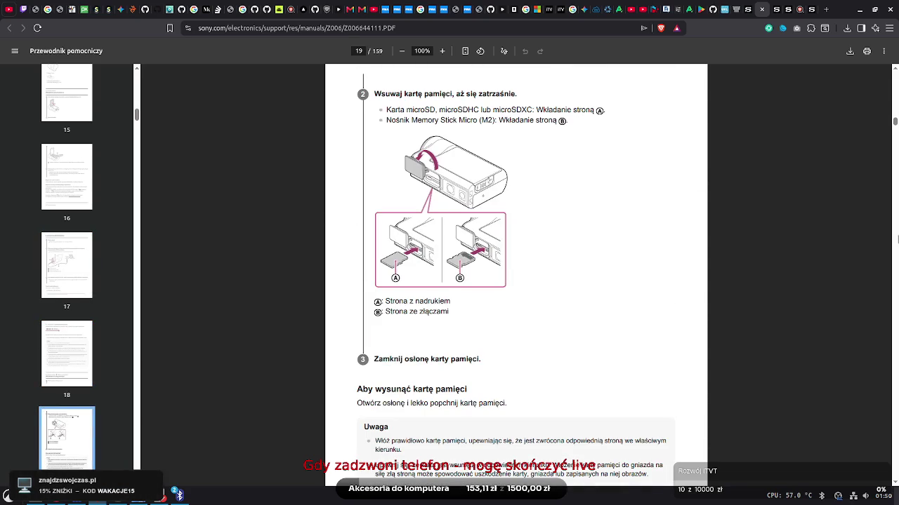
pyautogui.scroll(-5, 516, 273)
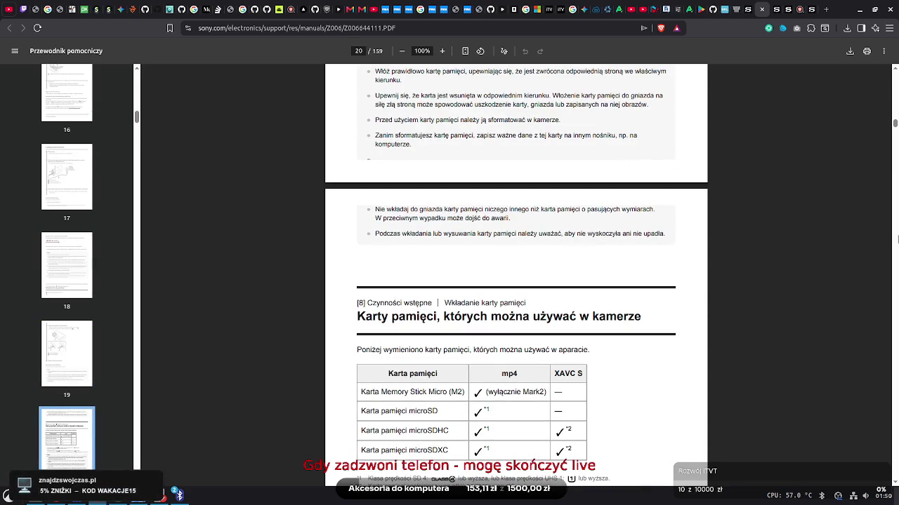
pyautogui.scroll(-4, 895, 484)
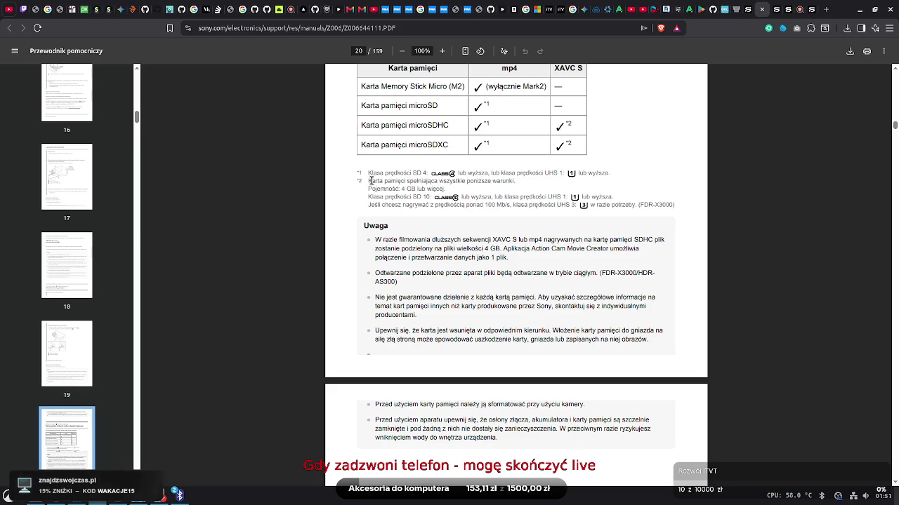
# Highlight the footnote under the card table and the Karta pamięci microSDXC row
pyautogui.moveTo(368, 190)
pyautogui.mouseDown()
pyautogui.moveTo(421, 189)
pyautogui.moveTo(428, 180)
pyautogui.moveTo(449, 190)
pyautogui.mouseUp()
pyautogui.click(452, 162)
pyautogui.moveTo(450, 145); pyautogui.dragTo(359, 146)
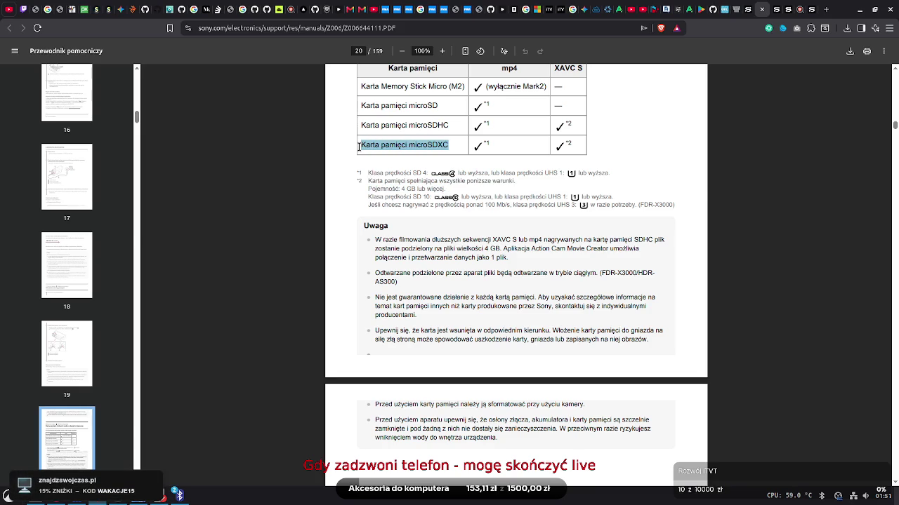
pyautogui.click(441, 146)
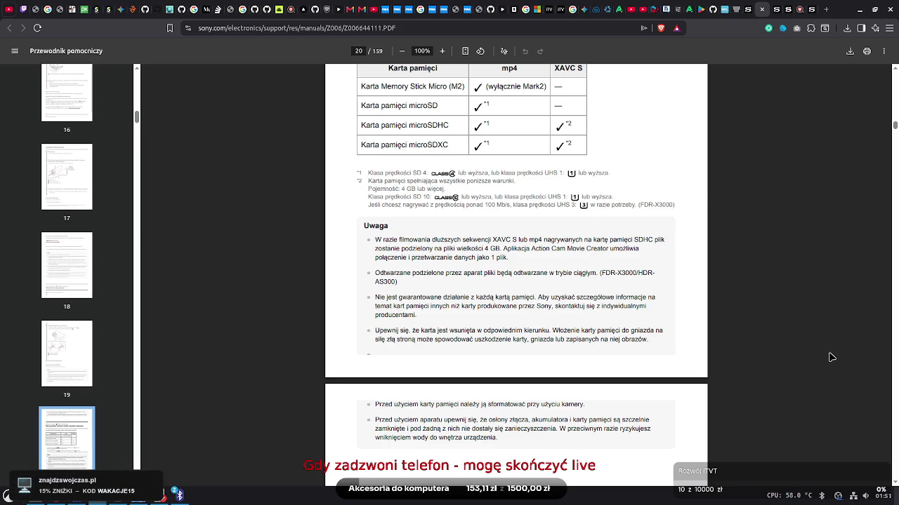
# Move through pages 38–44 to the XAVC S image quality list with resolutions and frame rates
pyautogui.scroll(-5, 895, 487)
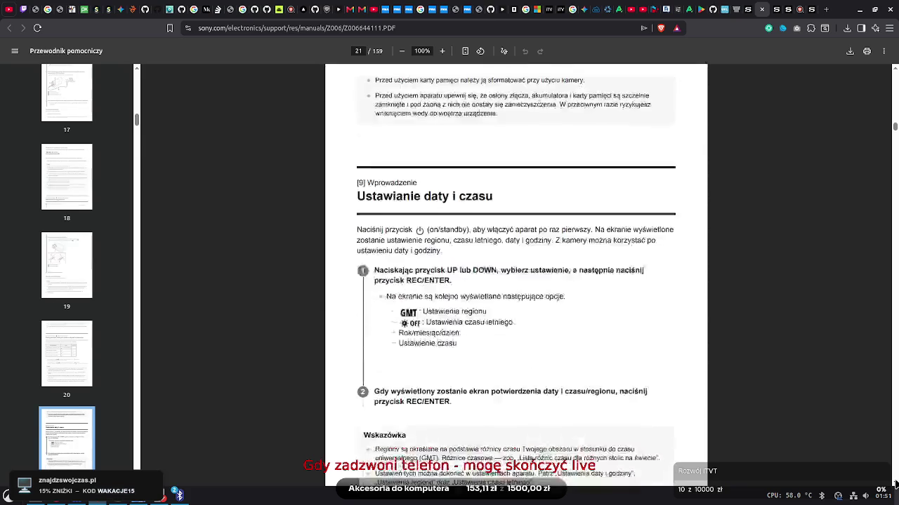
pyautogui.scroll(-5, 896, 484)
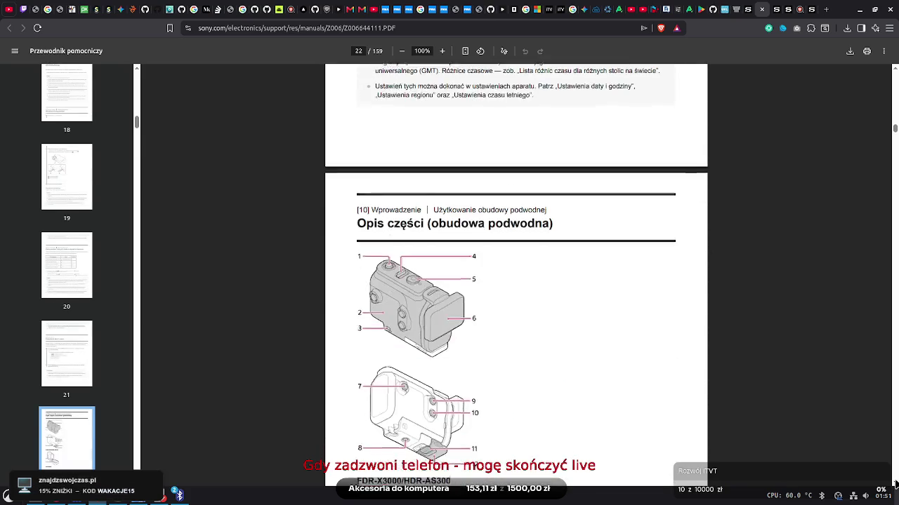
pyautogui.scroll(-5, 895, 484)
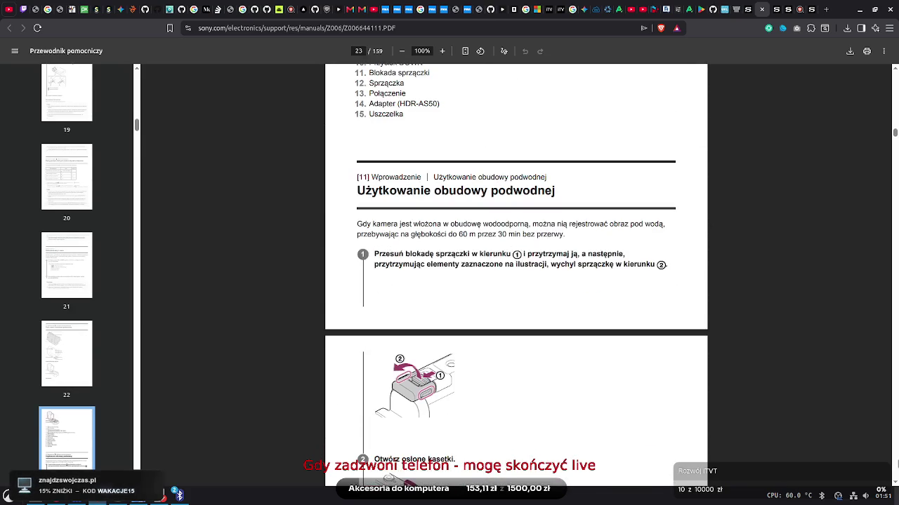
pyautogui.scroll(-10, 897, 464)
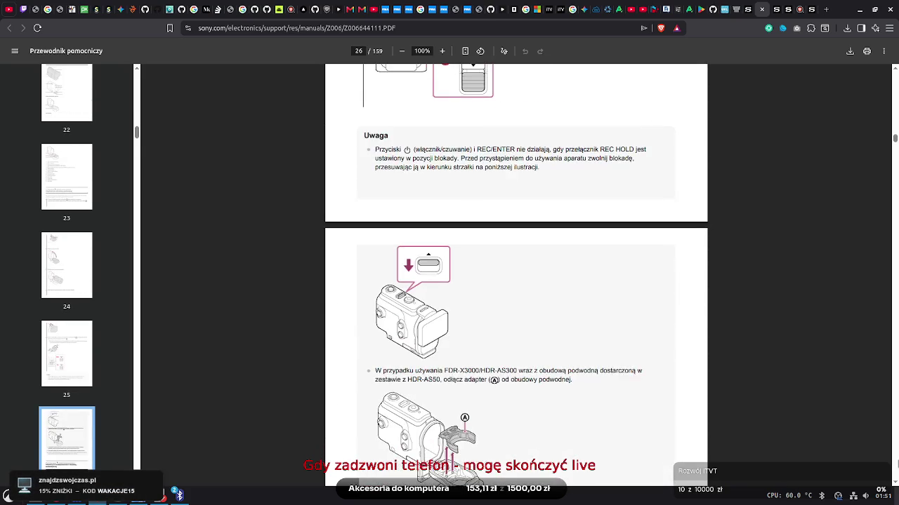
pyautogui.scroll(-5, 897, 465)
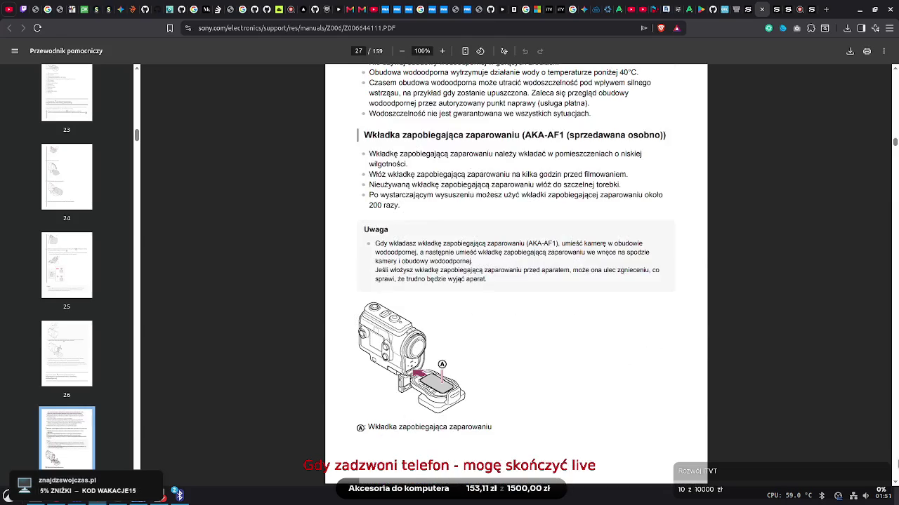
pyautogui.scroll(-5, 896, 465)
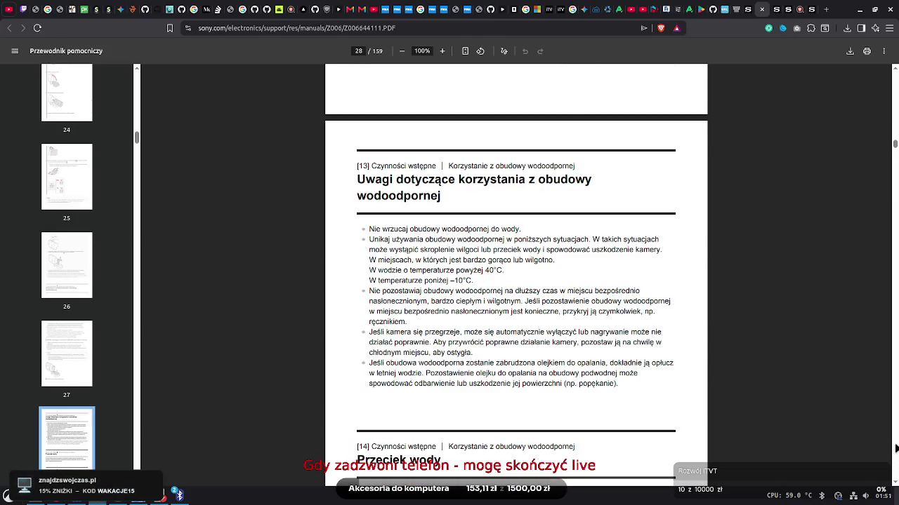
pyautogui.scroll(-10, 896, 452)
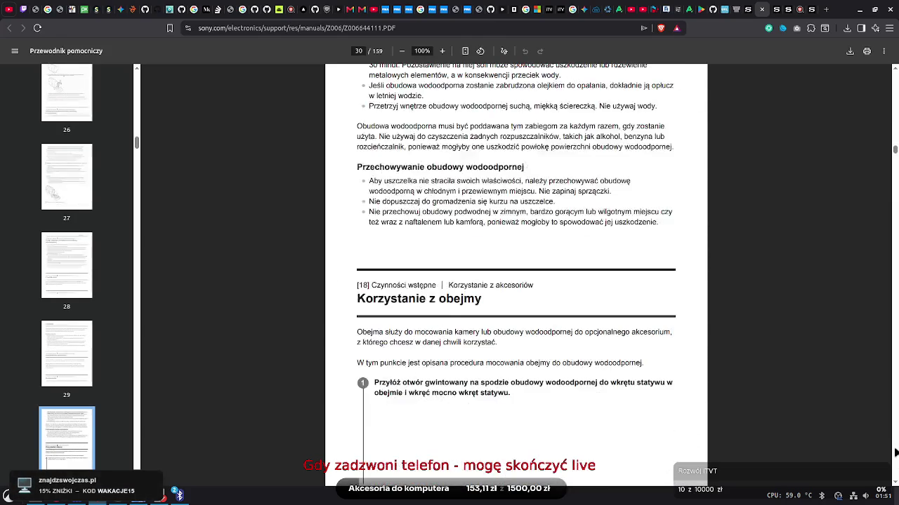
pyautogui.scroll(-5, 896, 453)
pyautogui.scroll(-10, 896, 452)
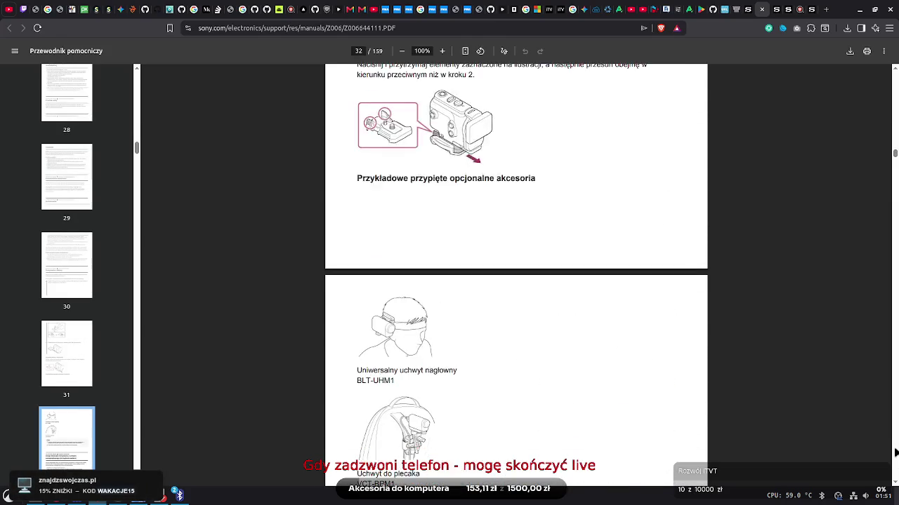
pyautogui.scroll(-5, 896, 453)
pyautogui.scroll(-5, 896, 453)
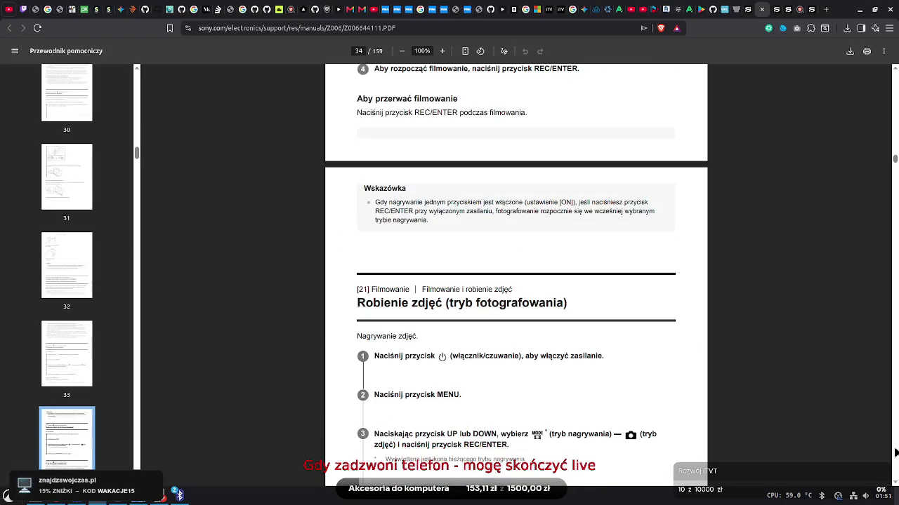
pyautogui.scroll(5, 897, 121)
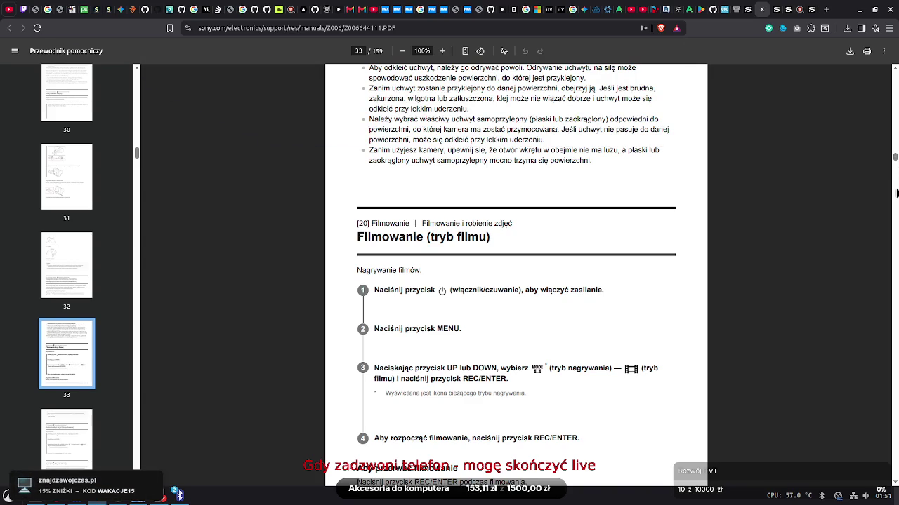
pyautogui.scroll(-5, 896, 193)
pyautogui.scroll(-10, 896, 193)
pyautogui.scroll(-5, 897, 193)
pyautogui.scroll(-15, 896, 193)
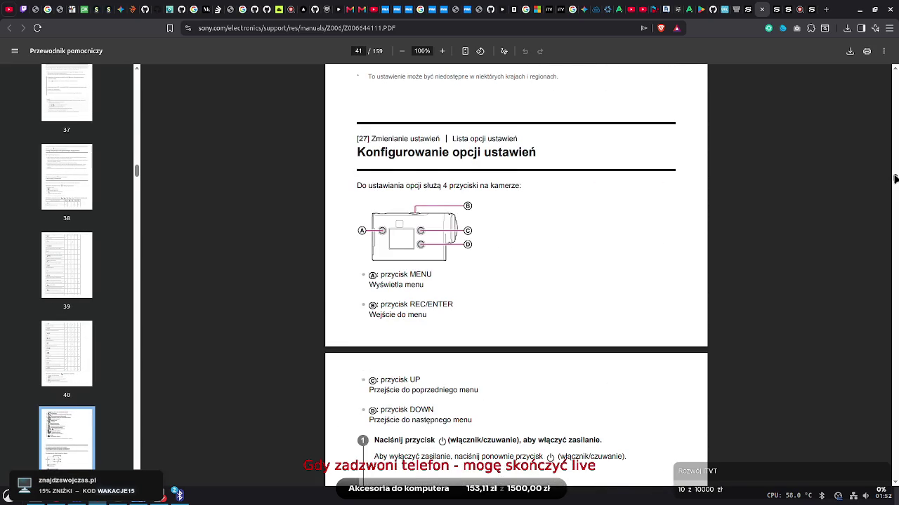
pyautogui.scroll(5, 895, 179)
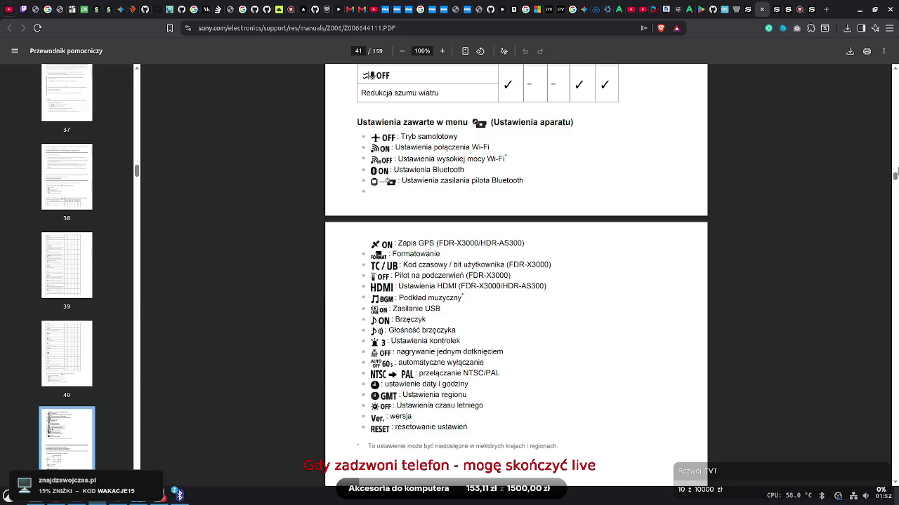
pyautogui.scroll(15, 516, 274)
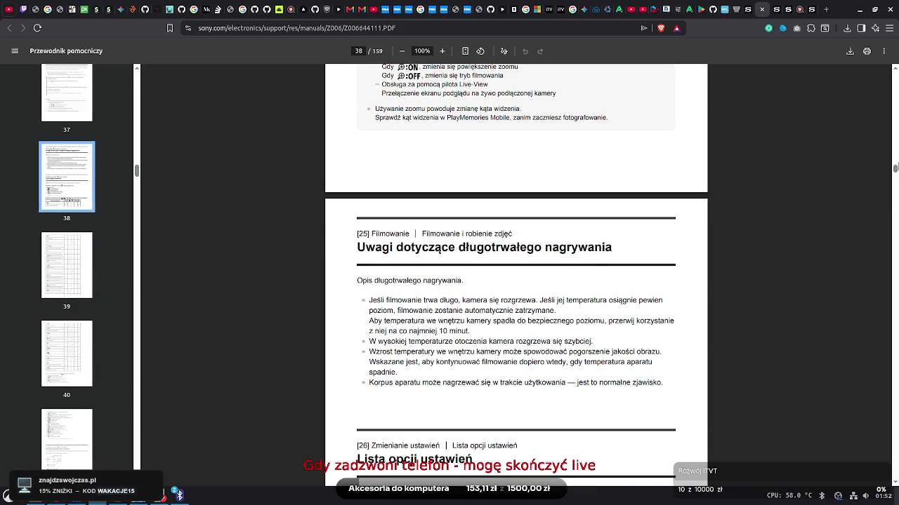
pyautogui.scroll(5, 896, 165)
pyautogui.scroll(10, 896, 165)
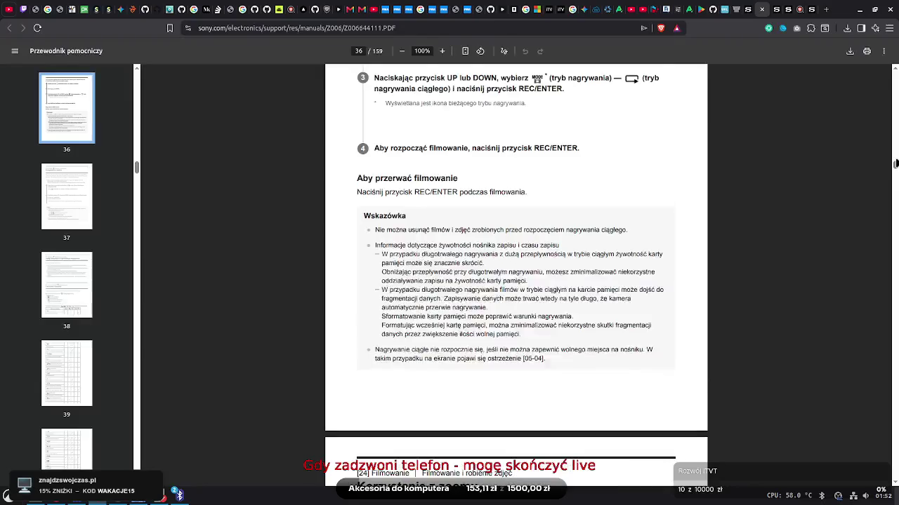
pyautogui.scroll(-5, 896, 176)
pyautogui.scroll(-5, 895, 178)
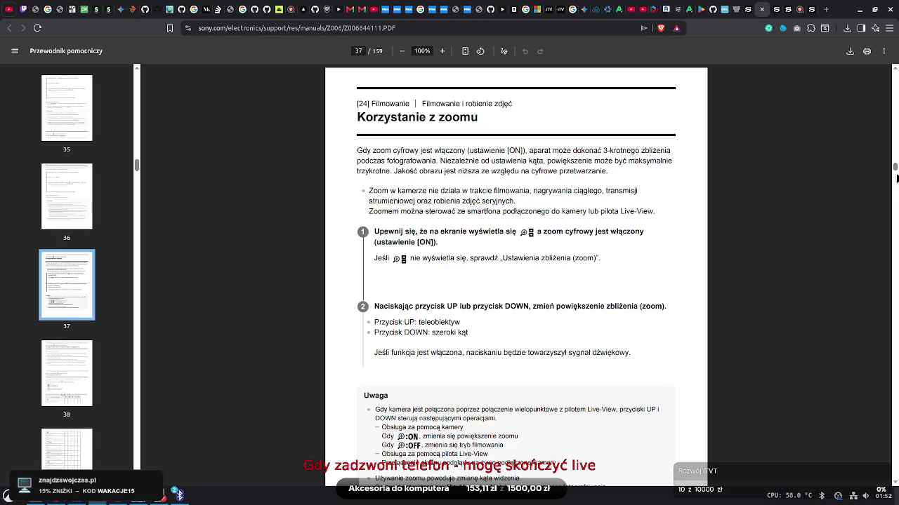
pyautogui.scroll(-12, 897, 178)
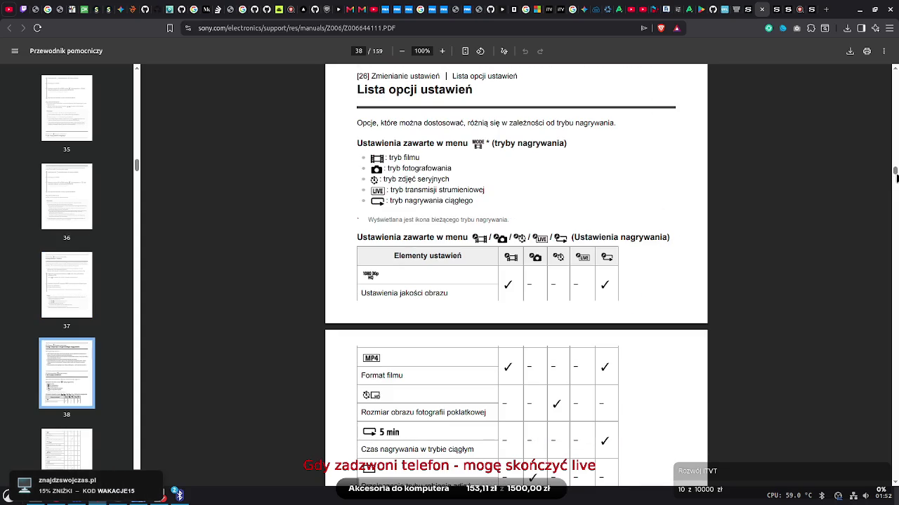
pyautogui.moveTo(896, 177); pyautogui.dragTo(897, 185)
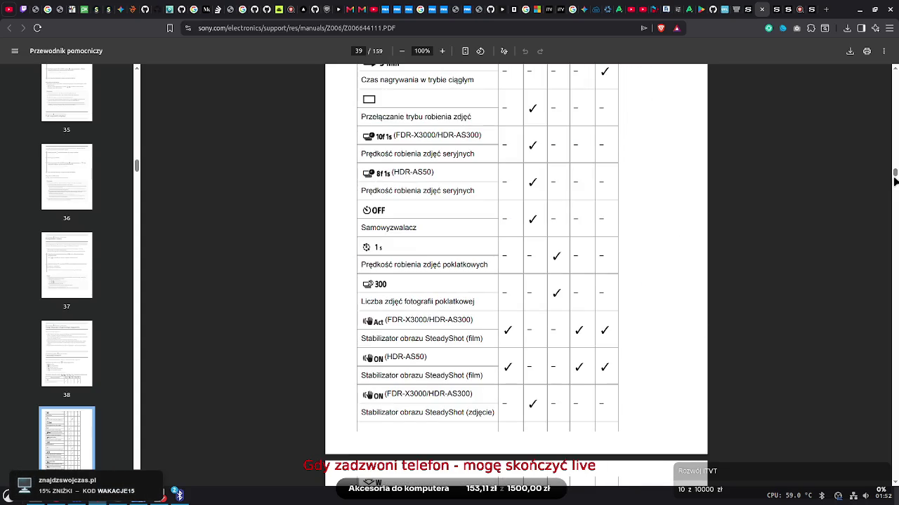
pyautogui.scroll(-5, 896, 185)
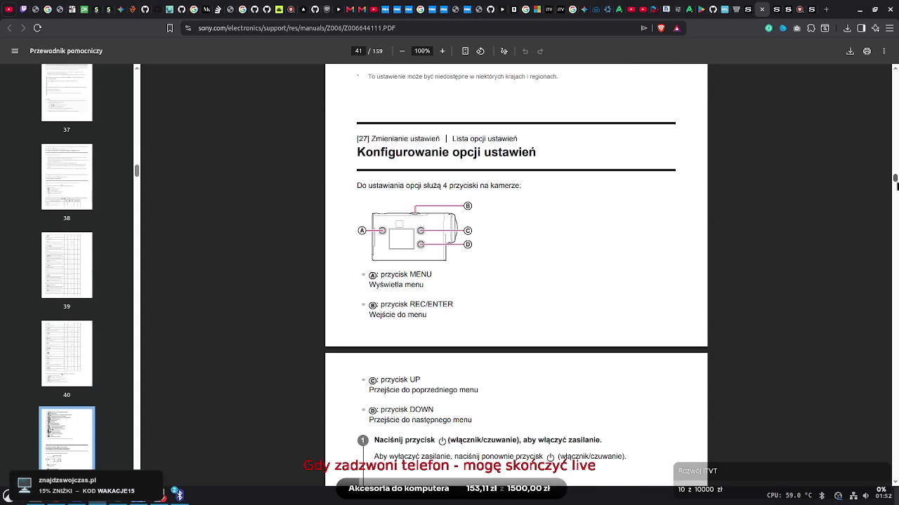
pyautogui.scroll(-8, 897, 184)
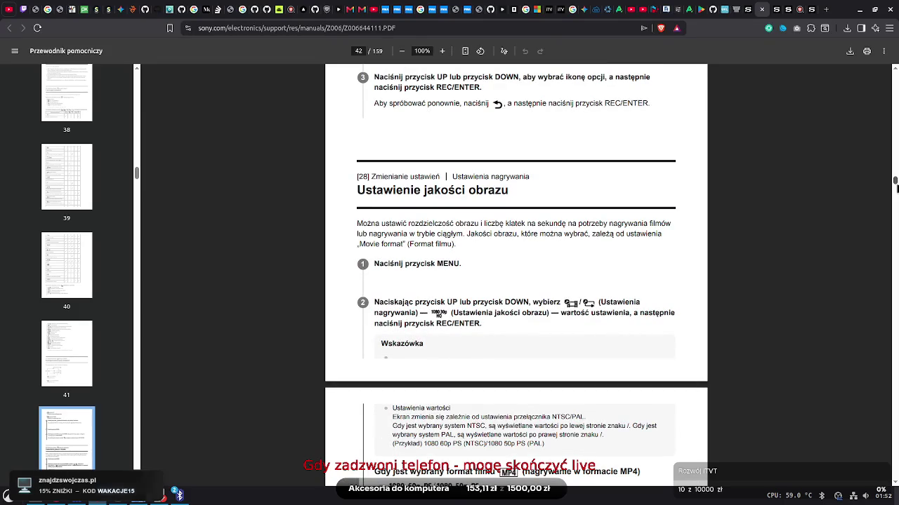
pyautogui.moveTo(896, 184); pyautogui.dragTo(896, 191)
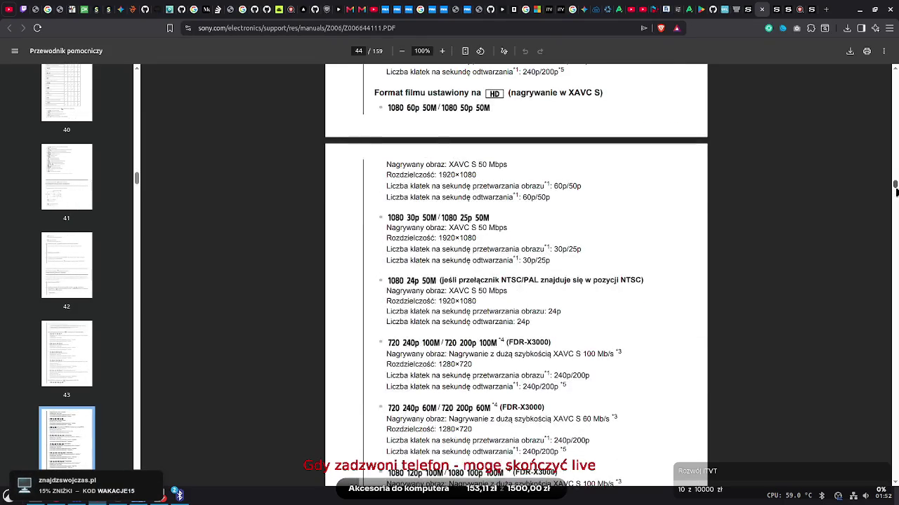
pyautogui.scroll(-2, 896, 191)
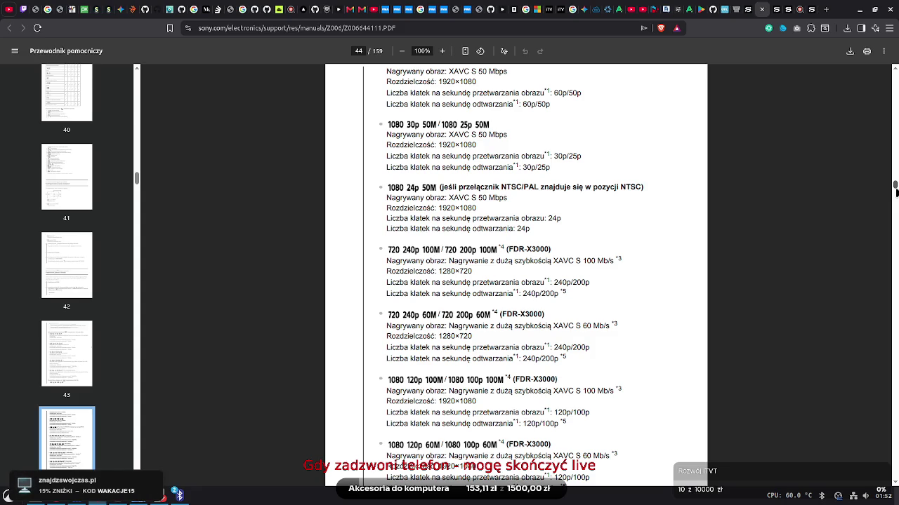
# Move from page 44 past pages 54 and 57 to page 63's Bluetooth smartphone-pairing setting
pyautogui.moveTo(895, 191); pyautogui.dragTo(895, 216)
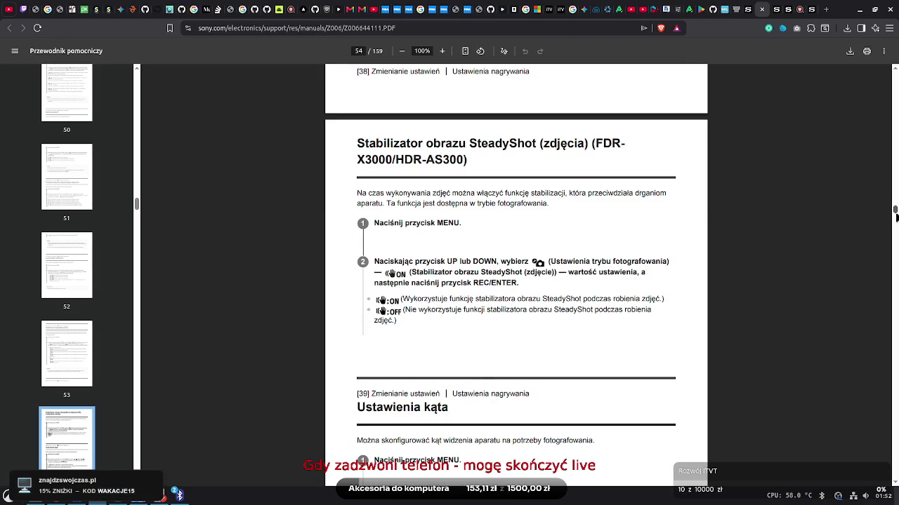
pyautogui.moveTo(896, 217); pyautogui.dragTo(896, 222)
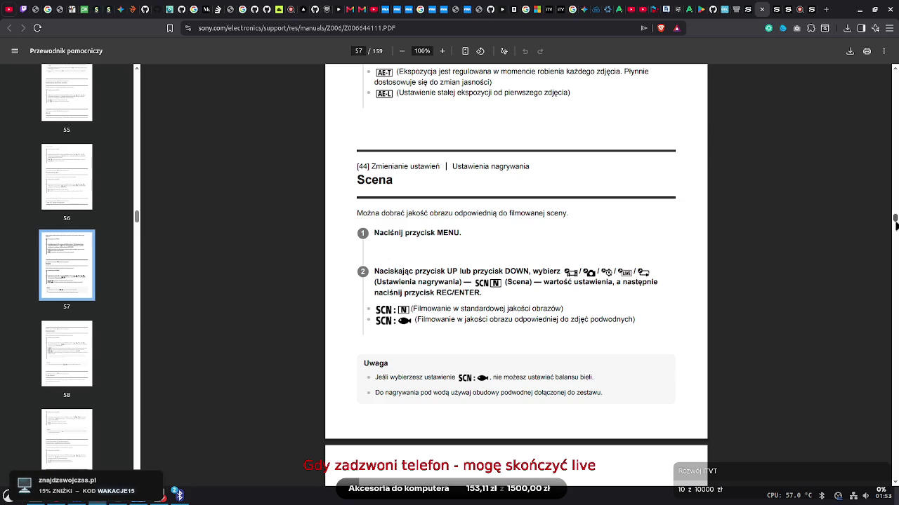
pyautogui.scroll(1, 895, 223)
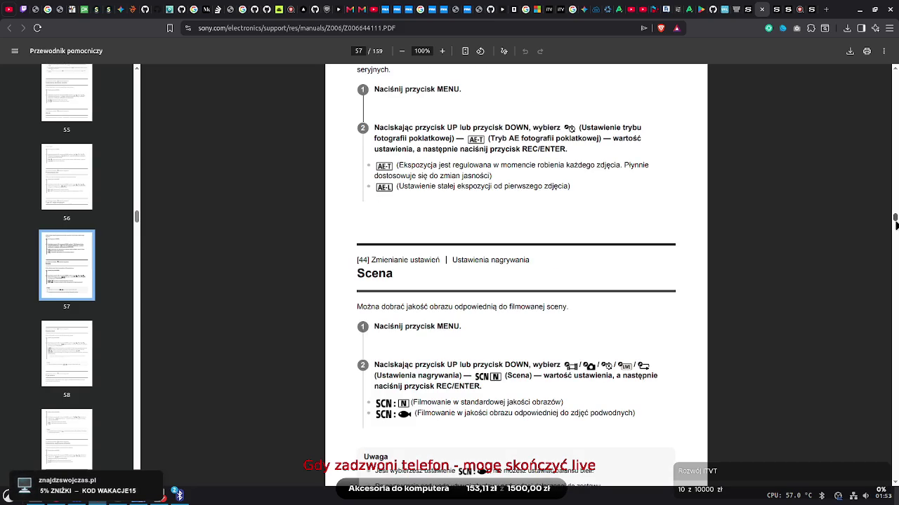
pyautogui.scroll(-1, 896, 223)
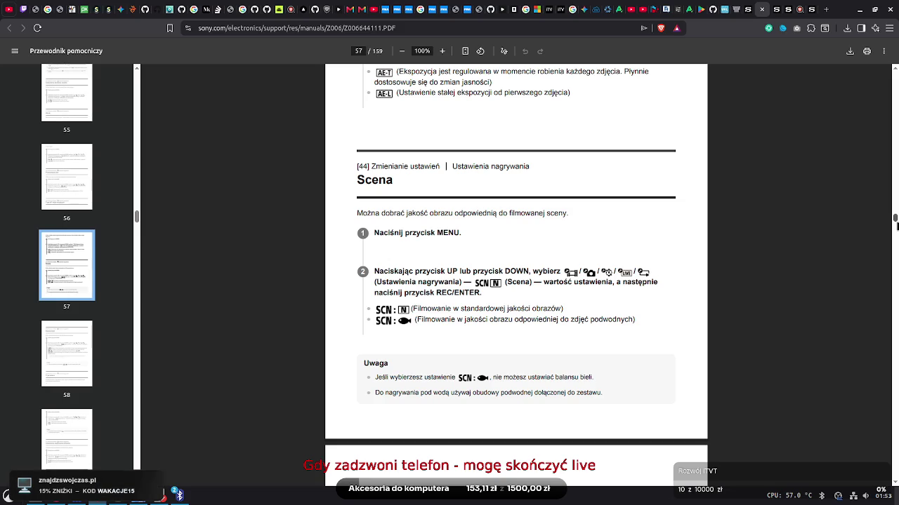
pyautogui.scroll(-15, 516, 280)
pyautogui.scroll(-13, 516, 281)
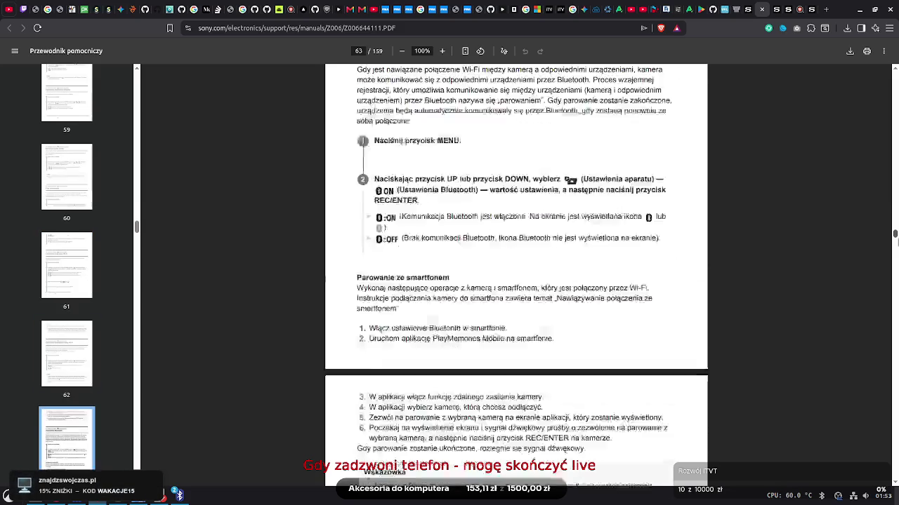
# Scroll back through the Wi-Fi power section and continue down toward the Bluetooth settings
pyautogui.scroll(11, 516, 281)
pyautogui.scroll(3, 516, 280)
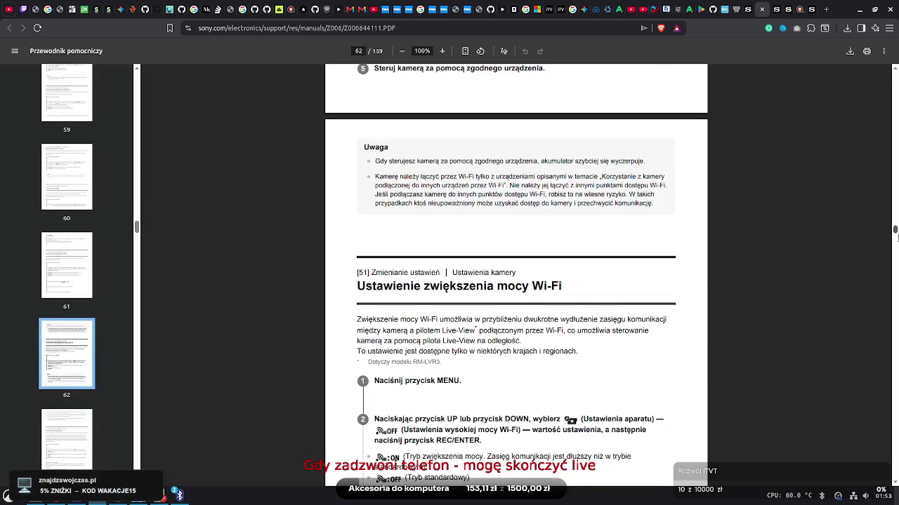
pyautogui.scroll(-1, 516, 281)
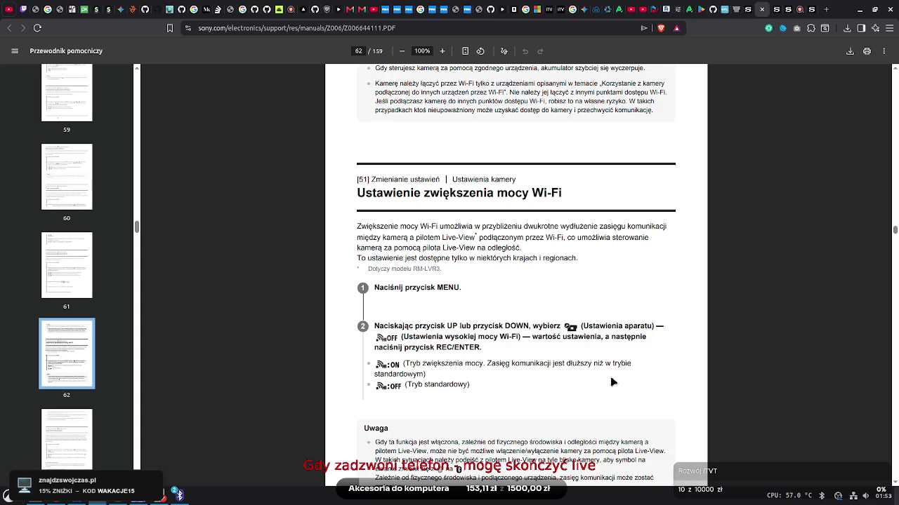
pyautogui.click(894, 483)
pyautogui.scroll(-5, 894, 484)
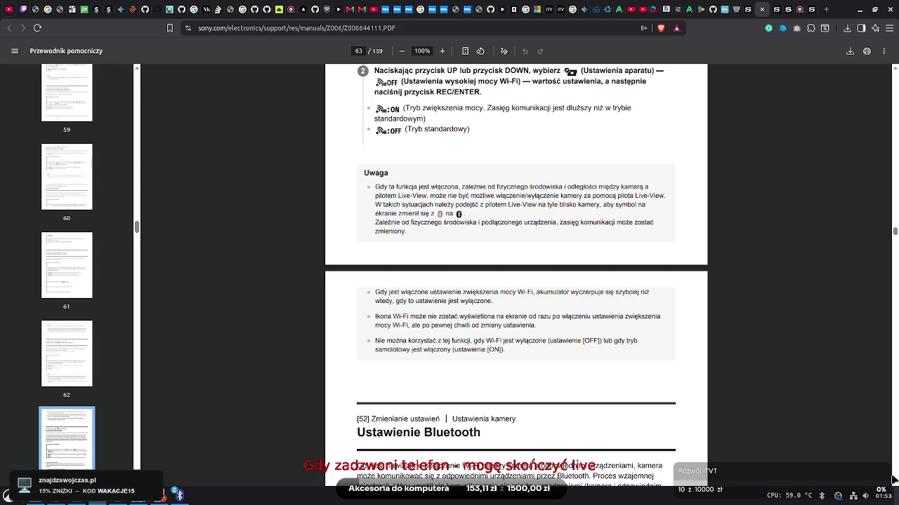
# Read ahead to page 64, then return to the page 63 Bluetooth ON/OFF and pairing steps
pyautogui.scroll(-2, 891, 482)
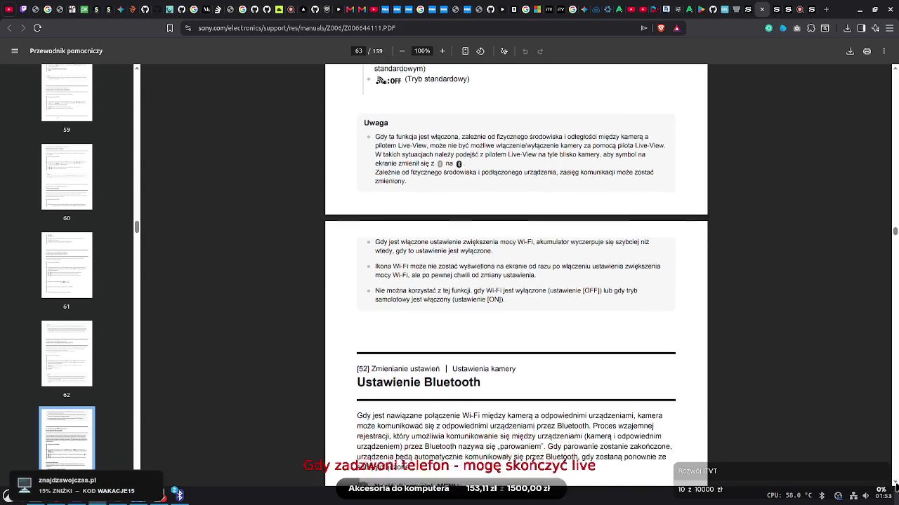
pyautogui.scroll(-3, 895, 488)
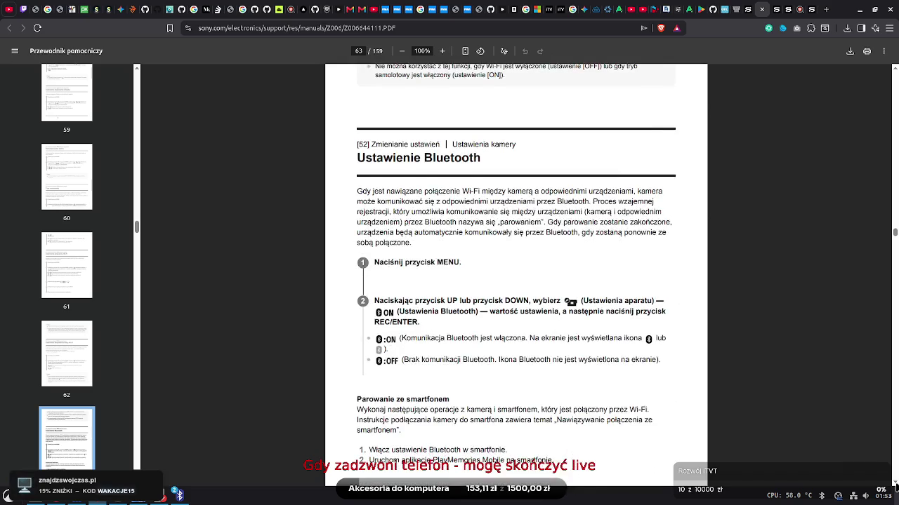
pyautogui.scroll(-1, 894, 488)
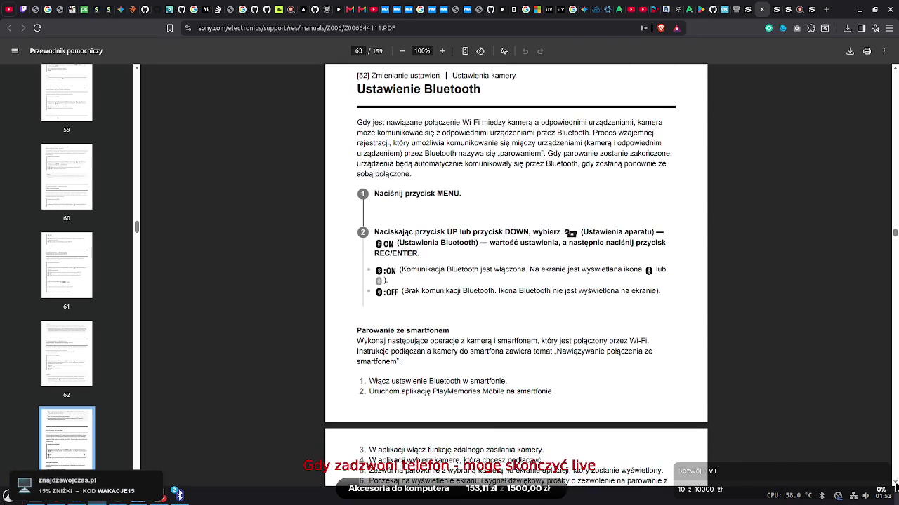
pyautogui.scroll(-6, 894, 488)
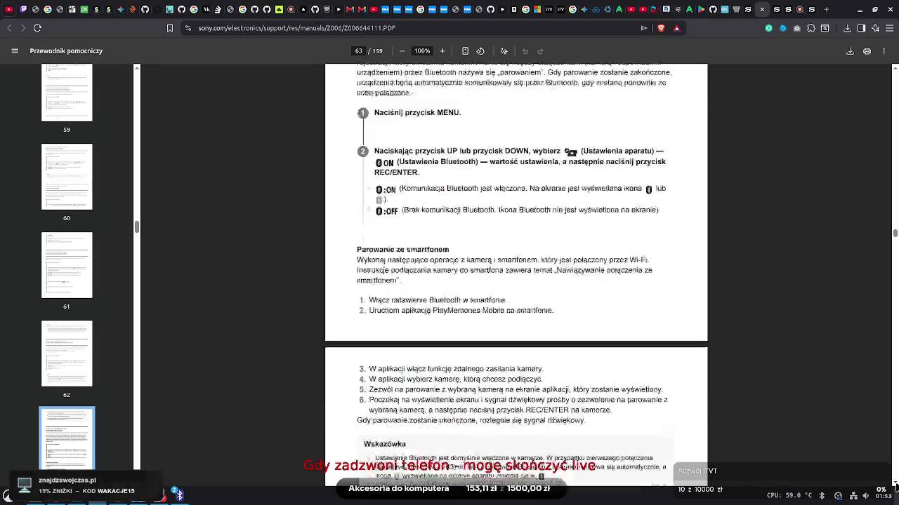
pyautogui.scroll(-2, 894, 488)
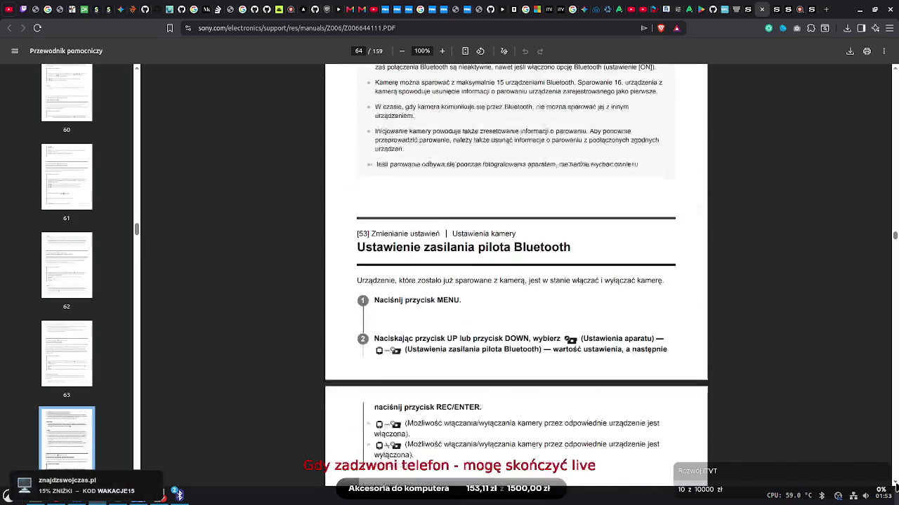
pyautogui.scroll(5, 895, 73)
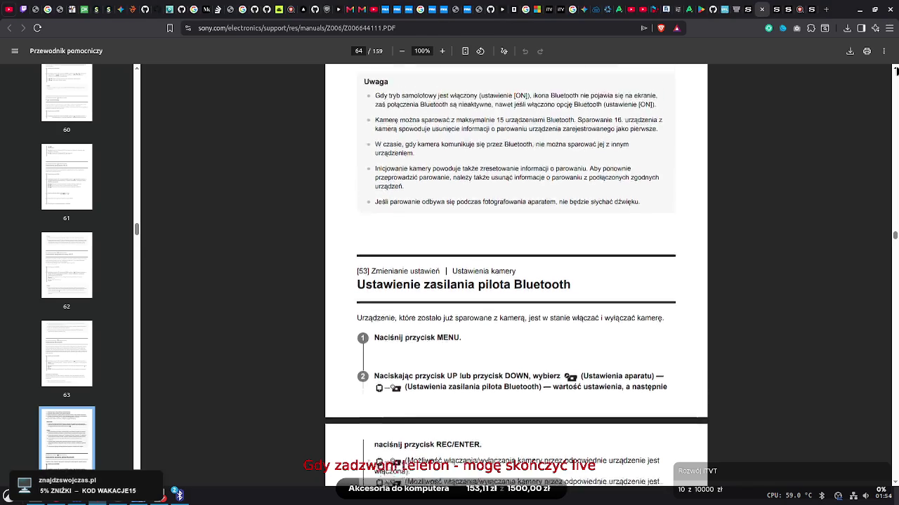
pyautogui.scroll(1, 895, 72)
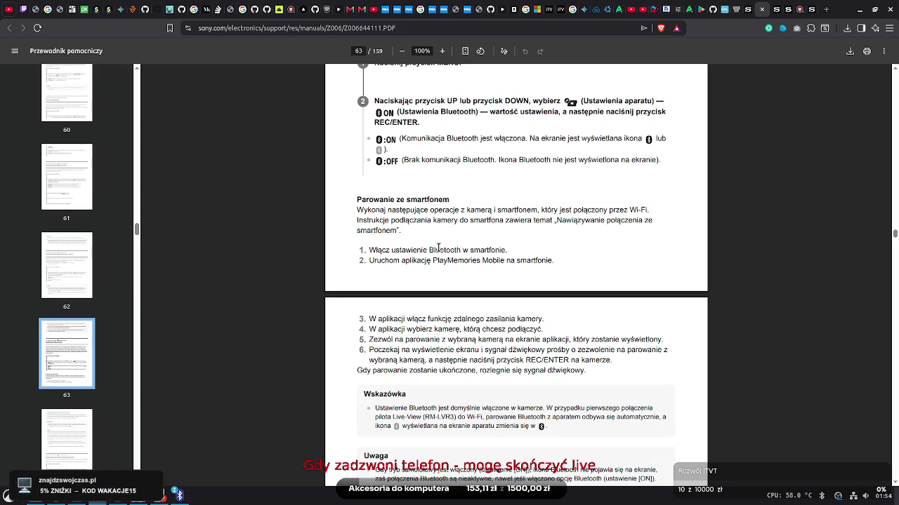
# Highlight pairing steps 1–3: enabling phone Bluetooth, launching PlayMemories Mobile, and remote camera power
pyautogui.moveTo(368, 250); pyautogui.dragTo(504, 250)
pyautogui.click(465, 275)
pyautogui.moveTo(372, 264); pyautogui.dragTo(570, 257)
pyautogui.click(566, 266)
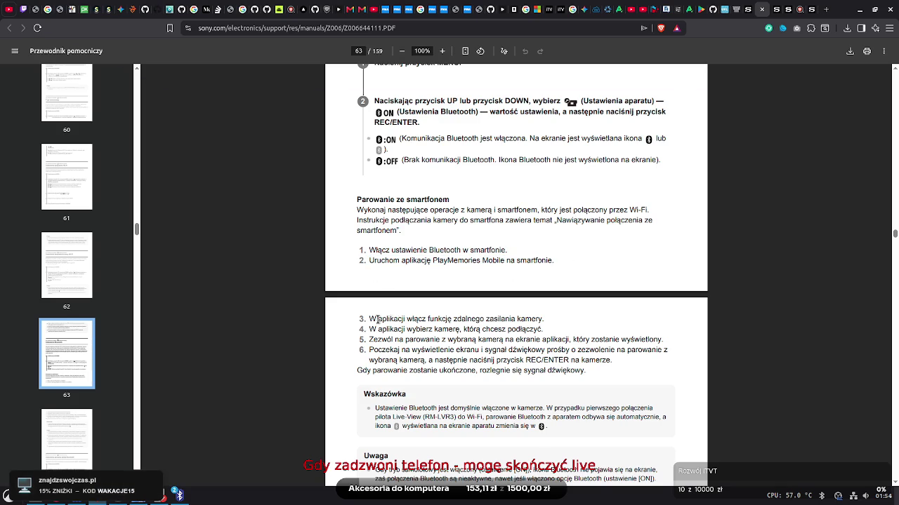
pyautogui.moveTo(371, 320); pyautogui.dragTo(545, 319)
pyautogui.click(434, 328)
pyautogui.moveTo(369, 320); pyautogui.dragTo(540, 318)
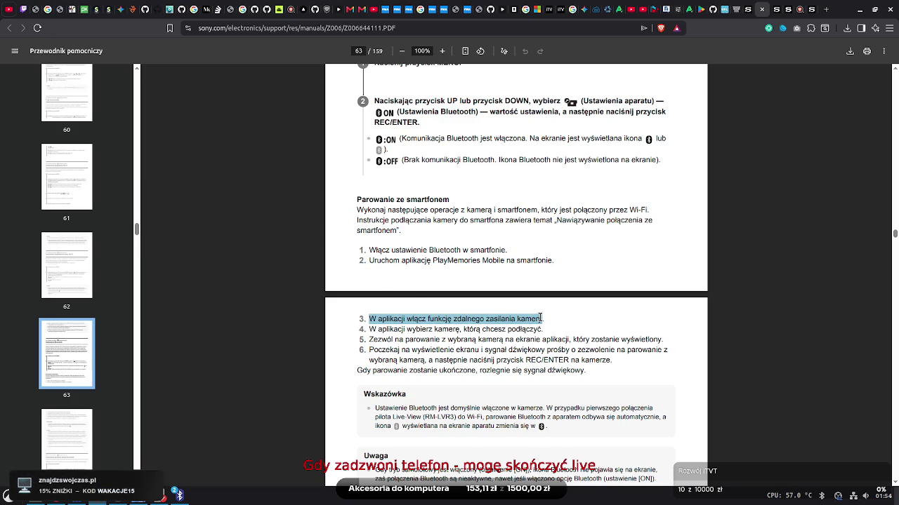
pyautogui.click(539, 318)
# Highlight the rest of step 3, step 5 on allowing pairing, the Wskazówka note, and steps 3–6
pyautogui.moveTo(434, 321); pyautogui.dragTo(569, 317)
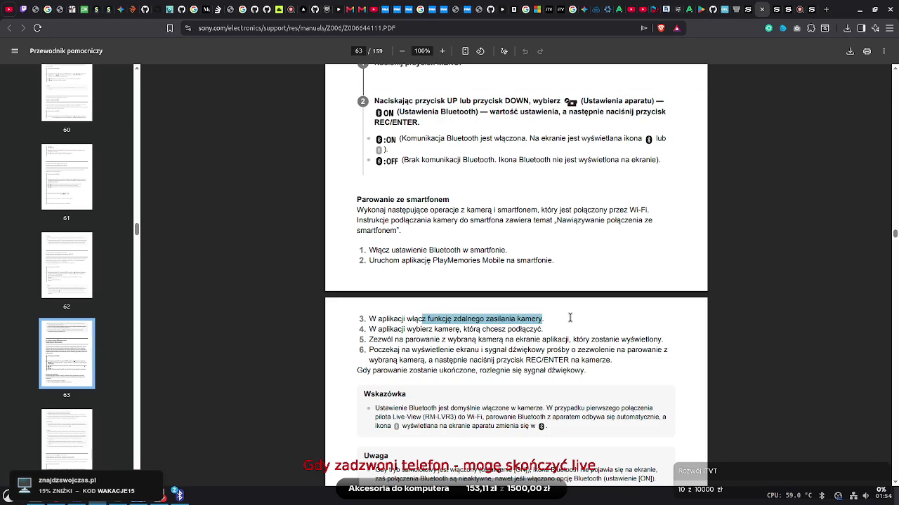
pyautogui.click(568, 317)
pyautogui.moveTo(390, 339)
pyautogui.mouseDown()
pyautogui.moveTo(545, 351)
pyautogui.moveTo(652, 339)
pyautogui.mouseUp()
pyautogui.click(652, 339)
pyautogui.moveTo(377, 367)
pyautogui.mouseDown()
pyautogui.moveTo(474, 410)
pyautogui.moveTo(459, 418)
pyautogui.moveTo(443, 500)
pyautogui.moveTo(453, 487)
pyautogui.mouseUp()
pyautogui.click(462, 401)
pyautogui.moveTo(549, 357)
pyautogui.mouseDown()
pyautogui.moveTo(365, 315)
pyautogui.moveTo(449, 477)
pyautogui.moveTo(491, 421)
pyautogui.mouseUp()
pyautogui.click(570, 398)
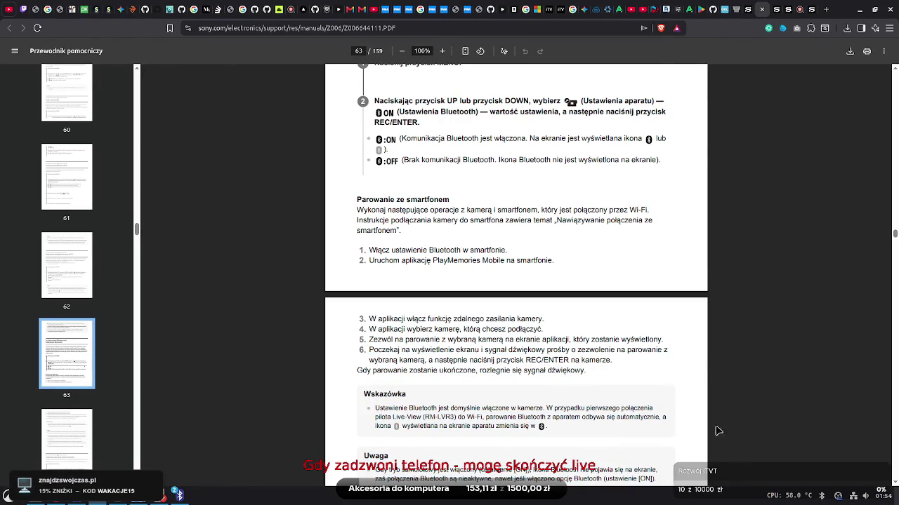
# Move past the Ustawienie Bluetooth pairing steps down to the Bluetooth remote power section
pyautogui.scroll(-1, 895, 485)
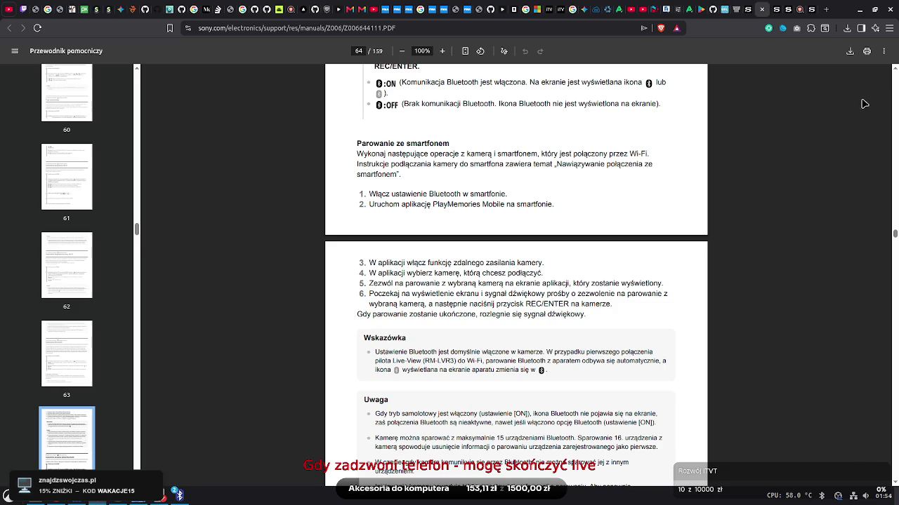
pyautogui.click(895, 73)
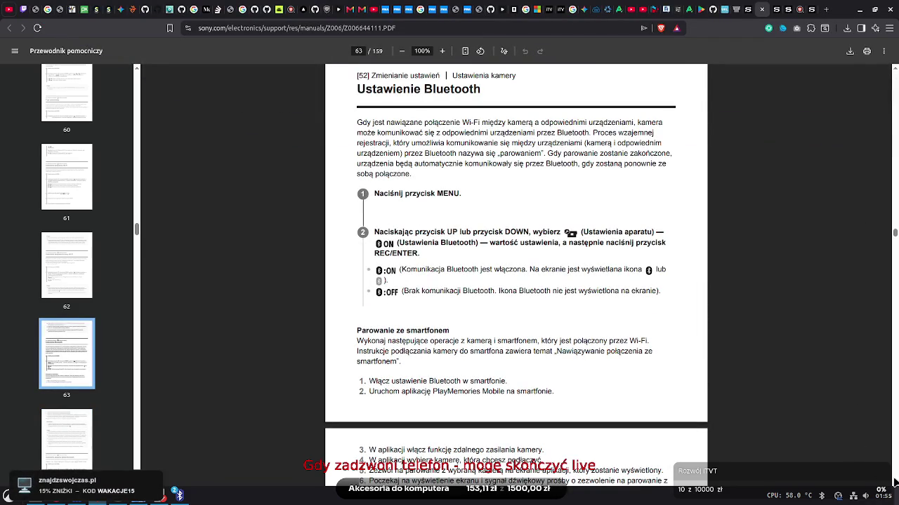
pyautogui.click(895, 483)
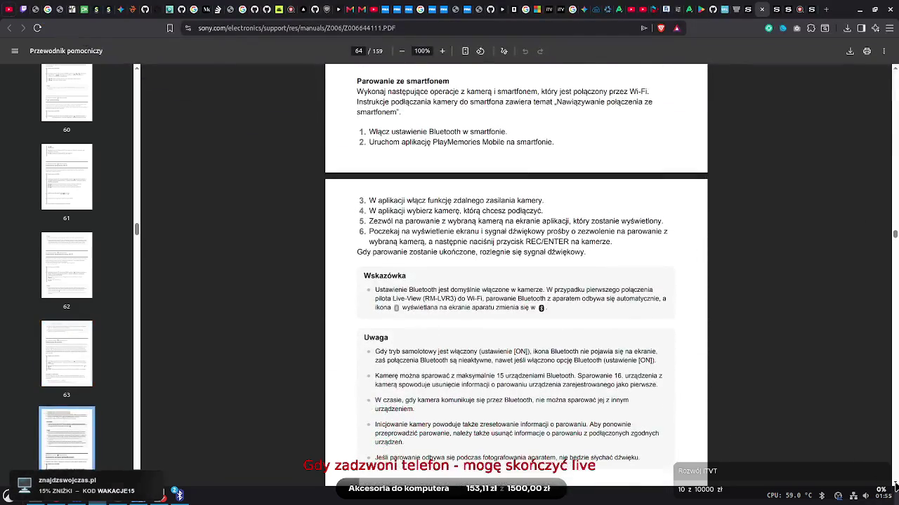
pyautogui.scroll(-2, 894, 486)
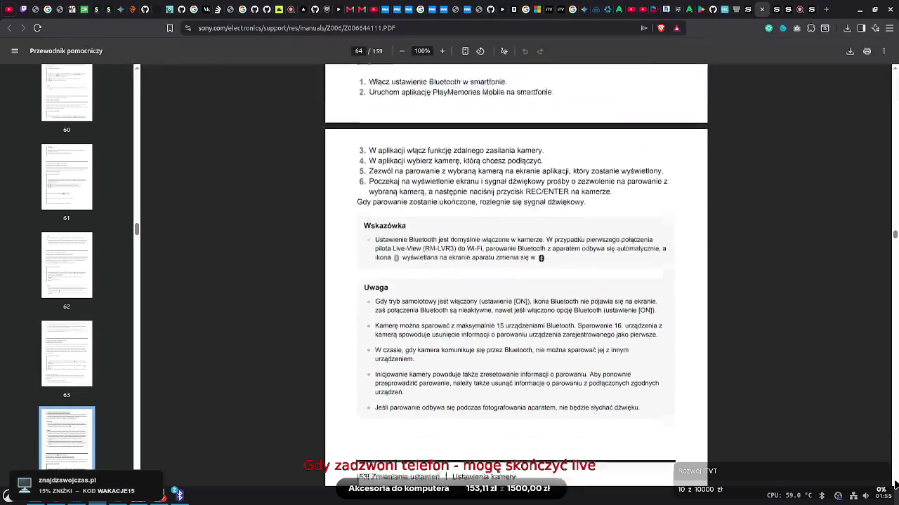
pyautogui.scroll(-2, 516, 281)
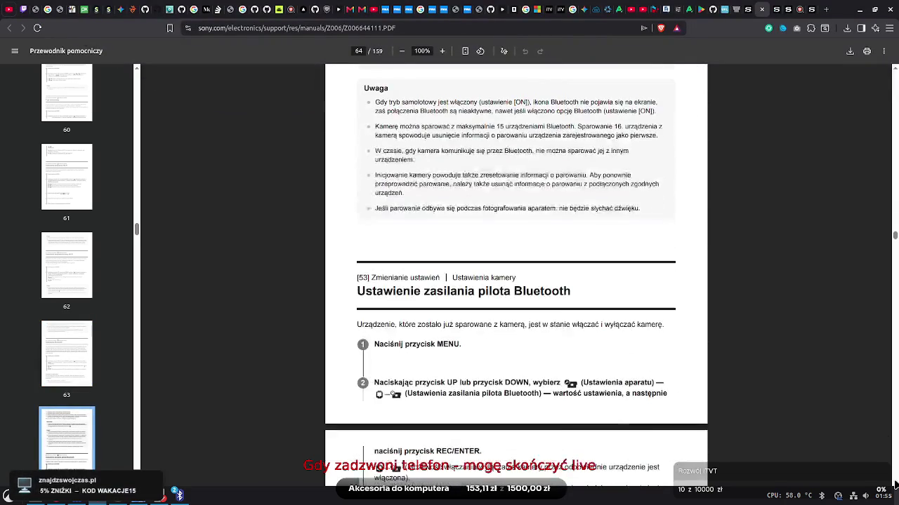
pyautogui.scroll(-1, 894, 484)
pyautogui.scroll(-1, 894, 485)
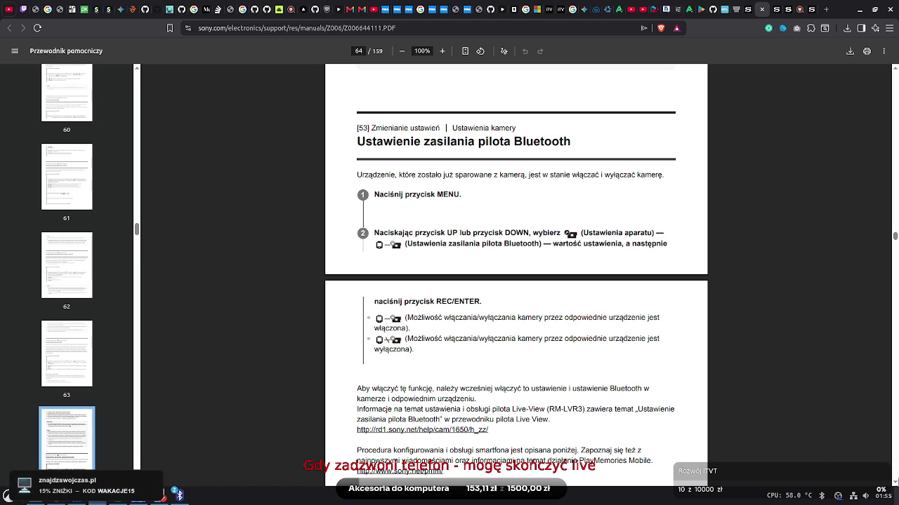
pyautogui.scroll(-4, 895, 484)
# Scroll down to the time code settings on page 69
pyautogui.scroll(-3, 896, 484)
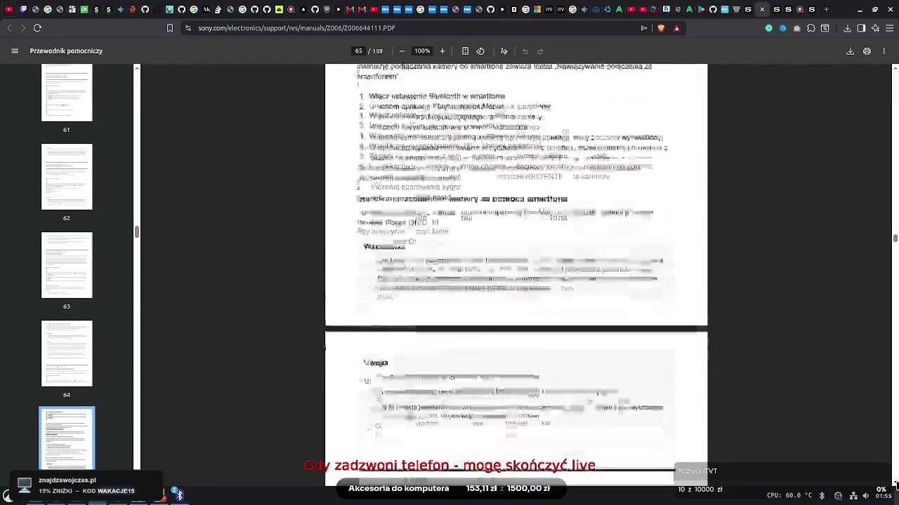
pyautogui.scroll(-5, 895, 484)
pyautogui.scroll(-6, 895, 484)
pyautogui.scroll(-6, 895, 485)
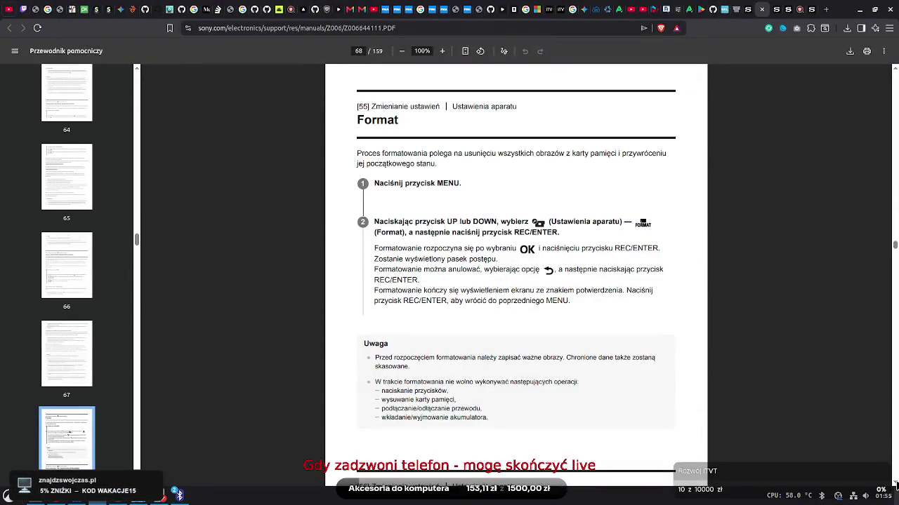
pyautogui.scroll(-4, 896, 485)
pyautogui.scroll(-5, 895, 484)
pyautogui.scroll(-2, 895, 485)
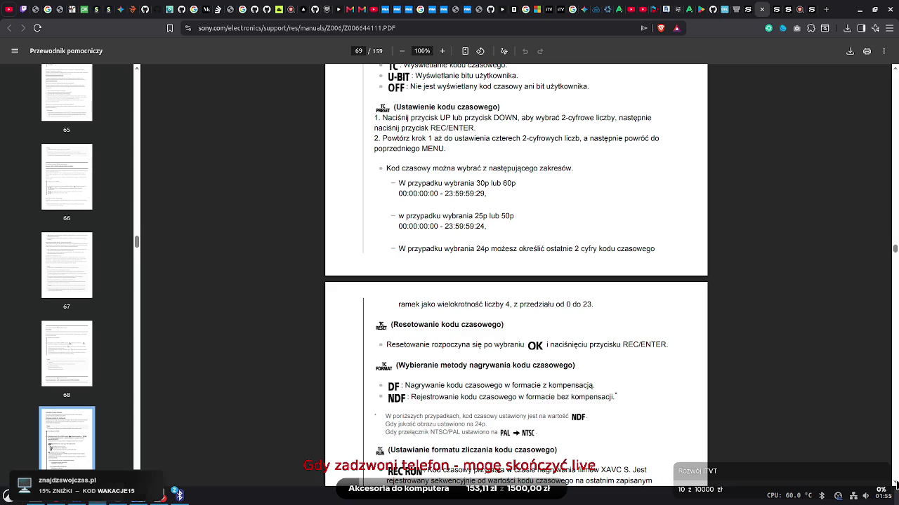
# Highlight the '30p lub 60p' and '25p lub 50p' time code range lines
pyautogui.moveTo(473, 213); pyautogui.dragTo(522, 217)
pyautogui.click(523, 219)
pyautogui.moveTo(475, 182)
pyautogui.mouseDown()
pyautogui.moveTo(518, 182)
pyautogui.moveTo(482, 183)
pyautogui.mouseUp()
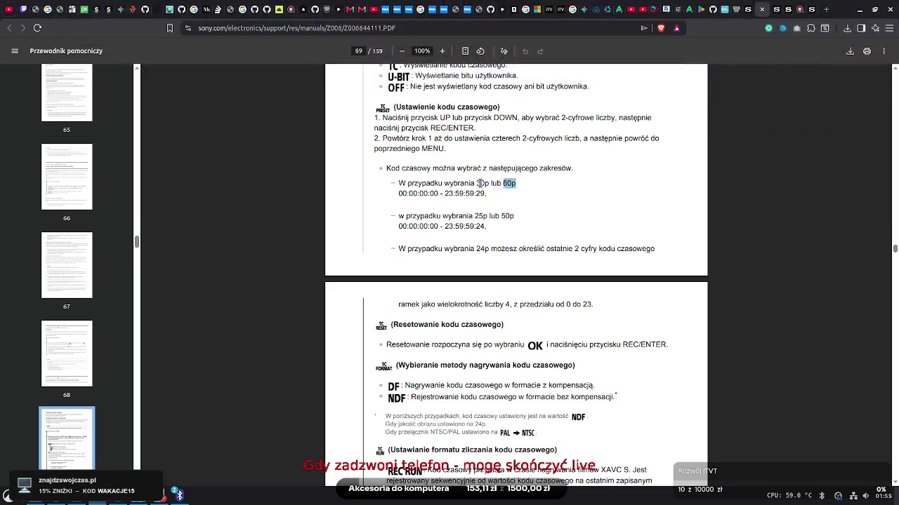
pyautogui.click(478, 183)
pyautogui.moveTo(475, 215)
pyautogui.mouseDown()
pyautogui.moveTo(518, 216)
pyautogui.moveTo(460, 216)
pyautogui.mouseUp()
pyautogui.click(510, 219)
pyautogui.click(516, 211)
pyautogui.click(485, 215)
# Scroll through pages 70–81 to the Ustawienia czasu letniego (daylight saving) section
pyautogui.scroll(-2, 888, 483)
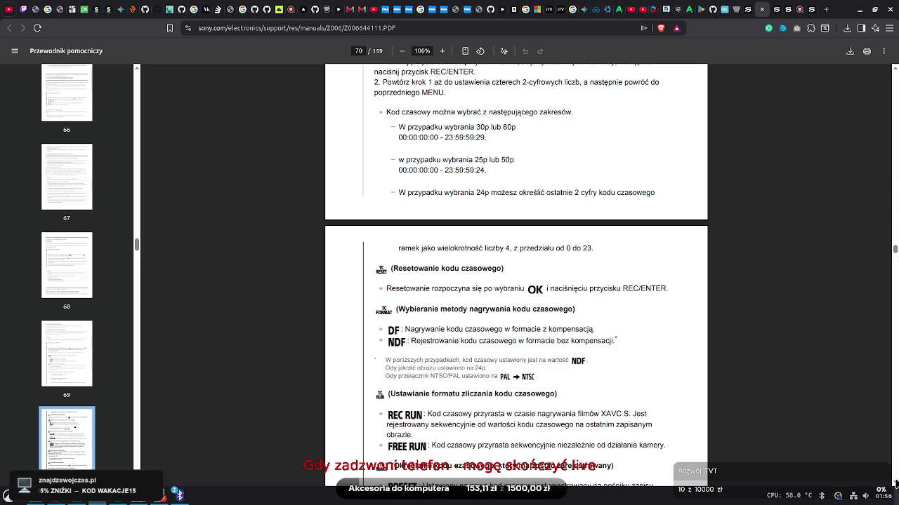
pyautogui.scroll(-3, 516, 281)
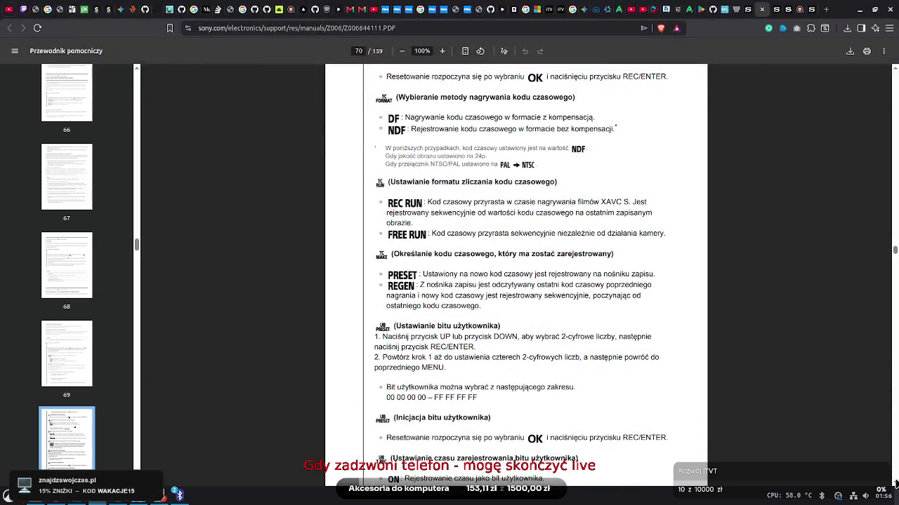
pyautogui.scroll(-5, 516, 281)
pyautogui.scroll(-1, 516, 281)
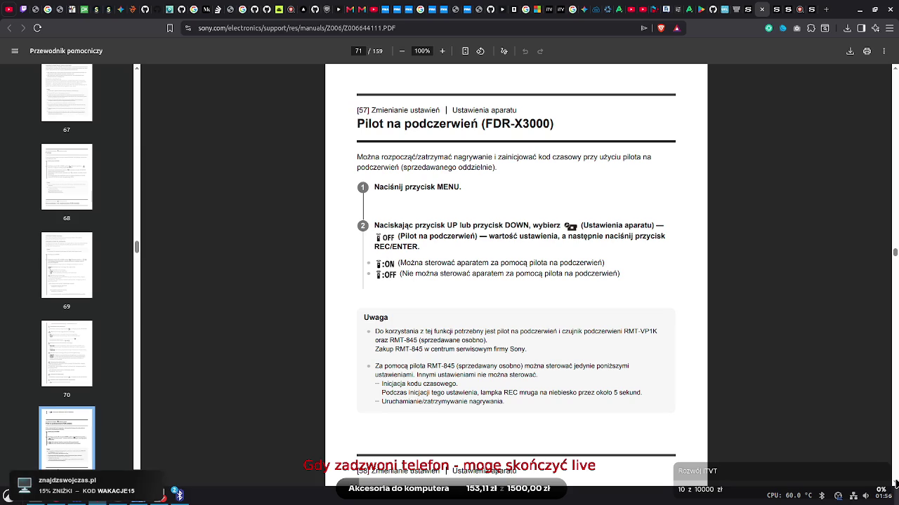
pyautogui.scroll(-5, 516, 280)
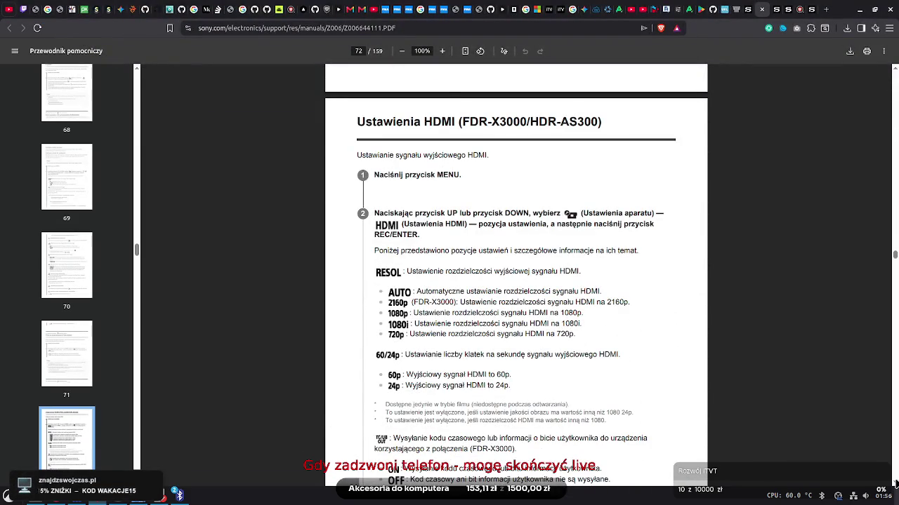
pyautogui.scroll(-1, 516, 281)
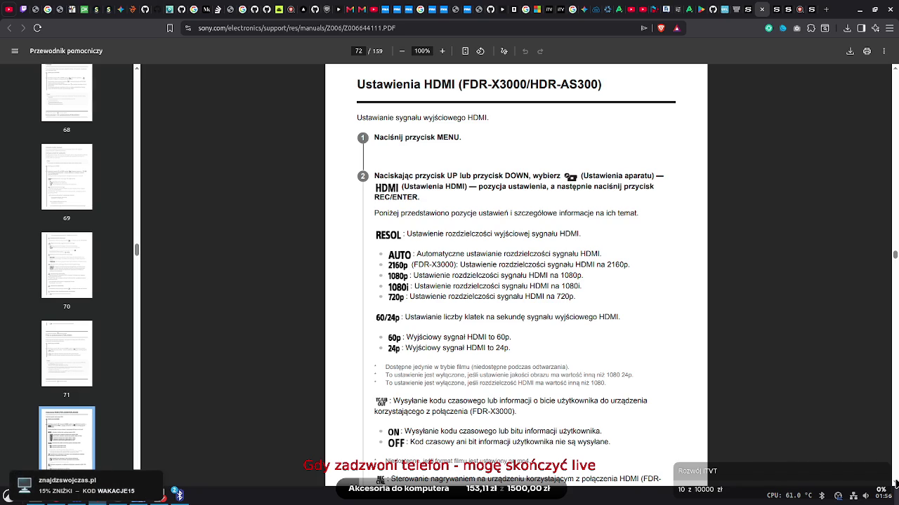
pyautogui.scroll(-3, 516, 281)
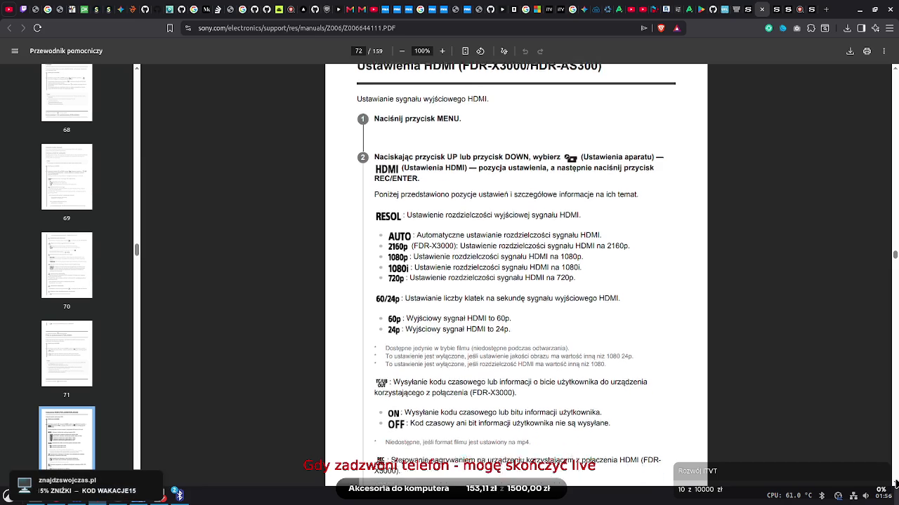
pyautogui.scroll(-6, 516, 281)
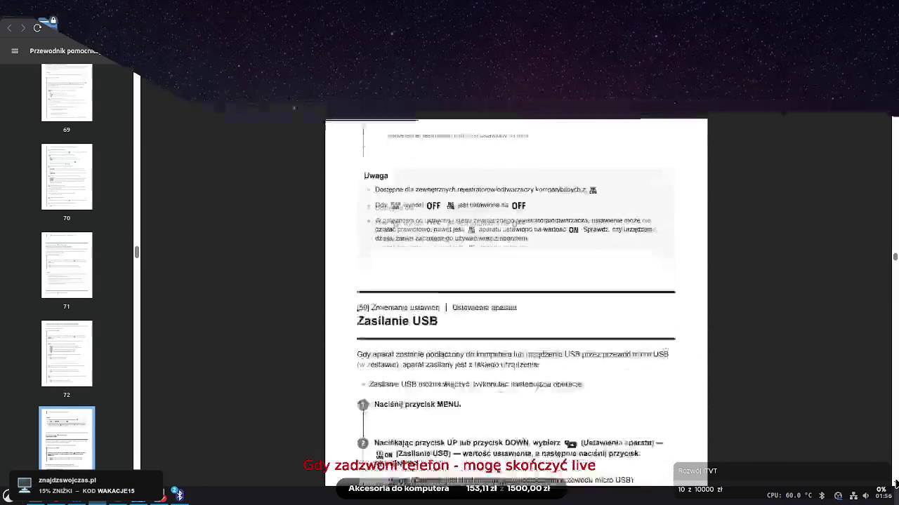
pyautogui.scroll(-1, 516, 281)
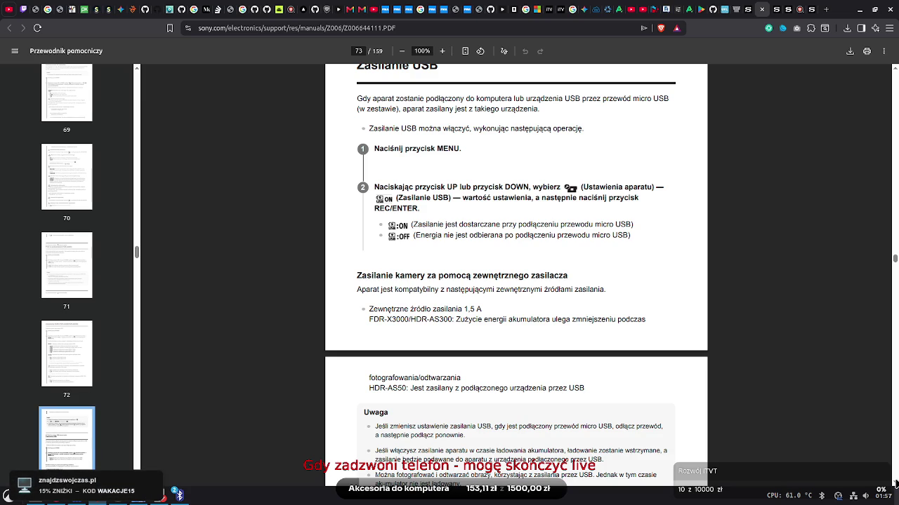
pyautogui.scroll(-4, 516, 273)
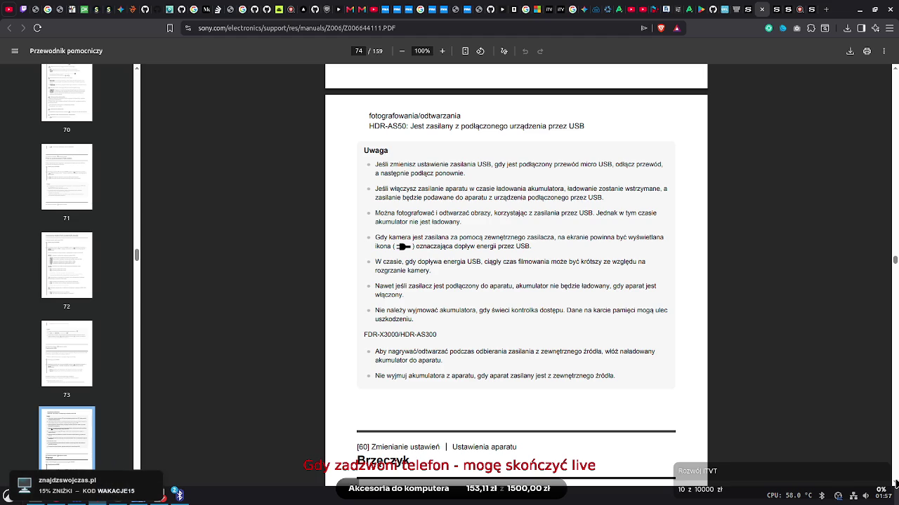
pyautogui.scroll(-3, 516, 274)
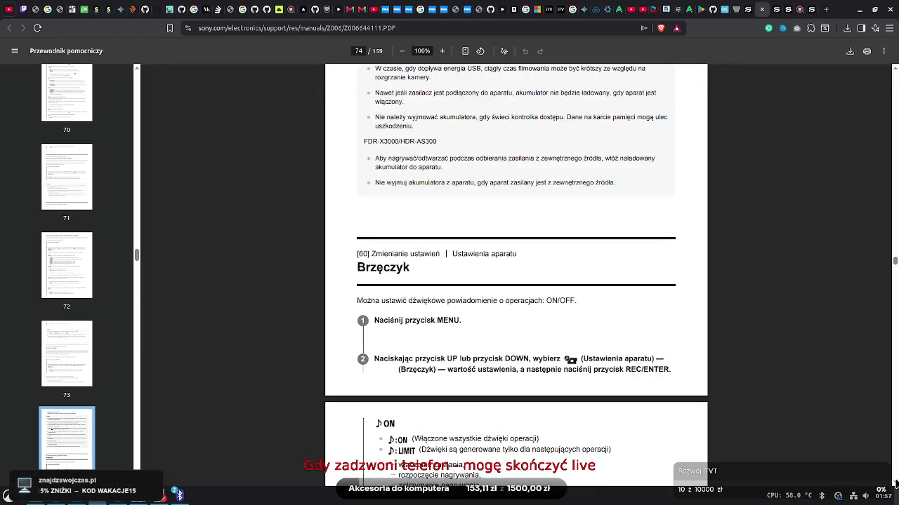
pyautogui.scroll(-2, 516, 273)
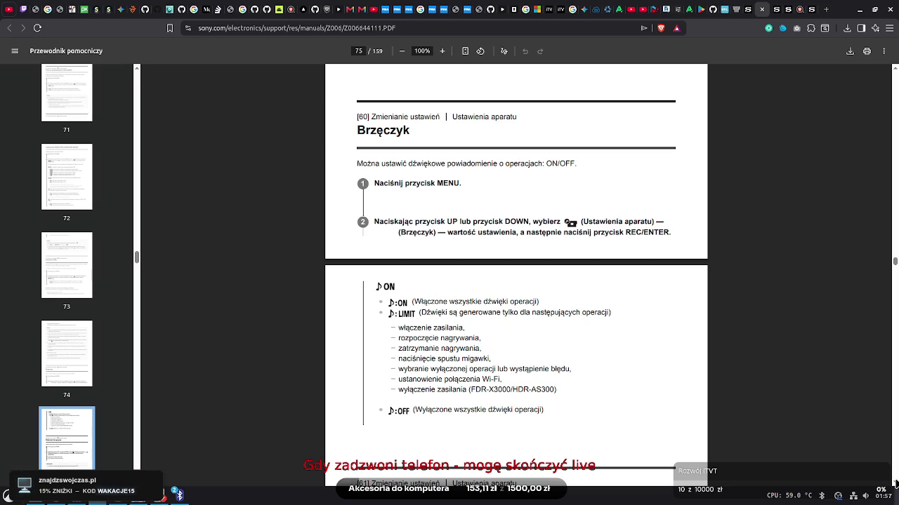
pyautogui.scroll(-3, 516, 274)
pyautogui.scroll(-7, 516, 274)
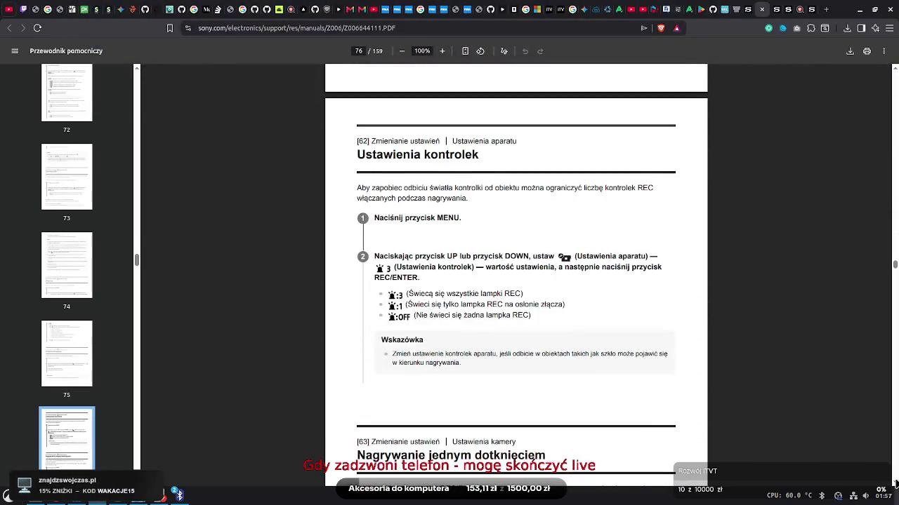
pyautogui.scroll(-6, 516, 274)
pyautogui.scroll(-8, 516, 274)
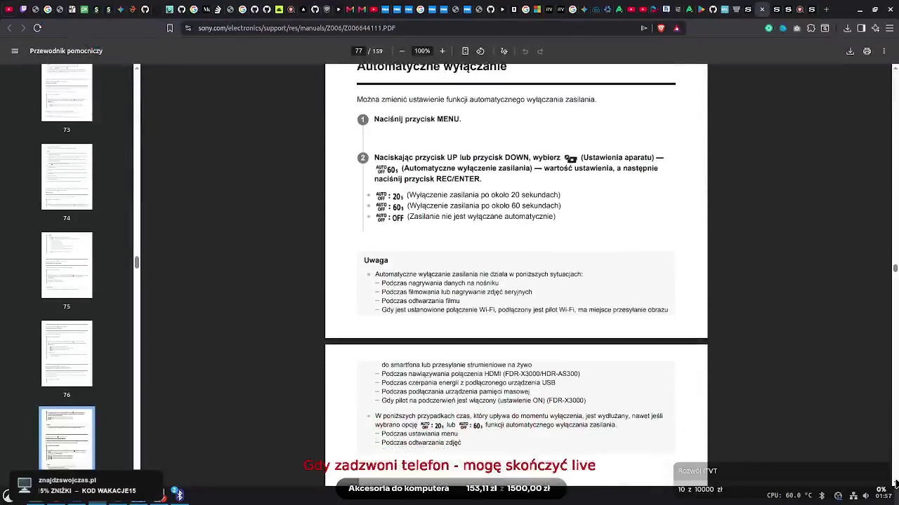
pyautogui.scroll(-8, 516, 274)
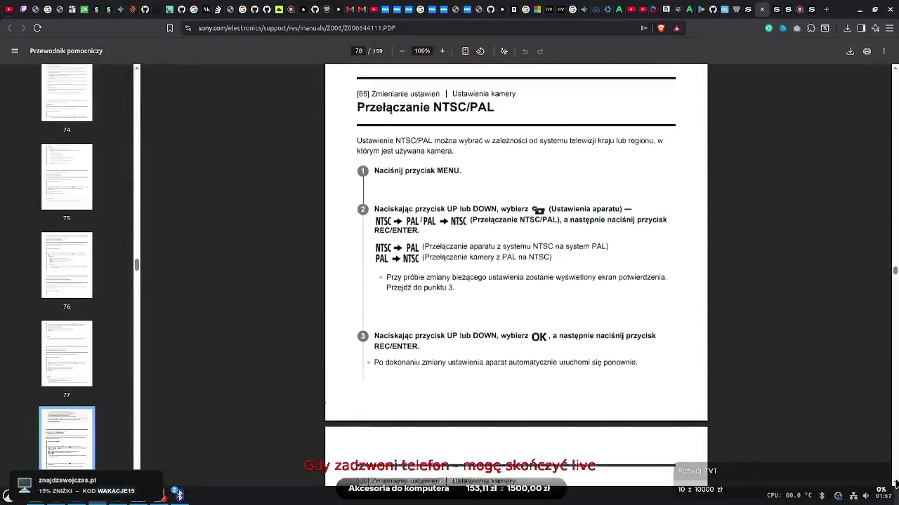
pyautogui.scroll(-2, 516, 274)
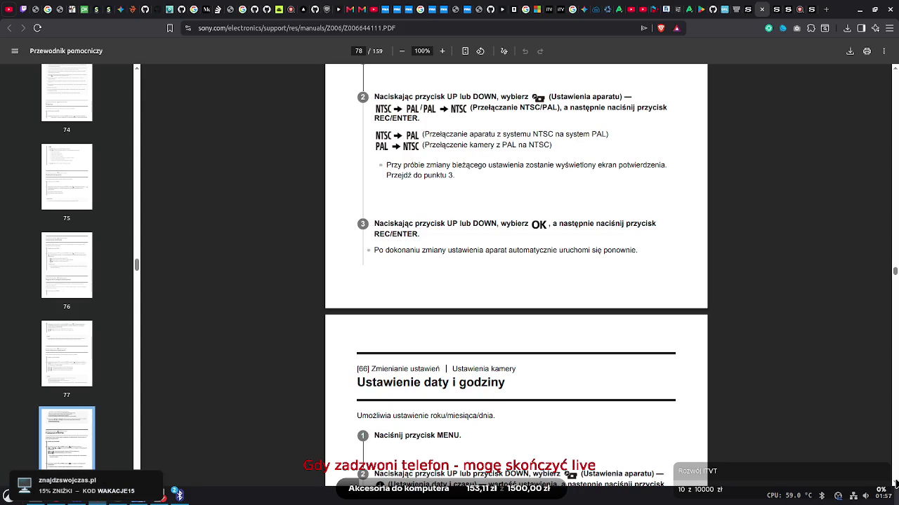
pyautogui.scroll(-8, 516, 273)
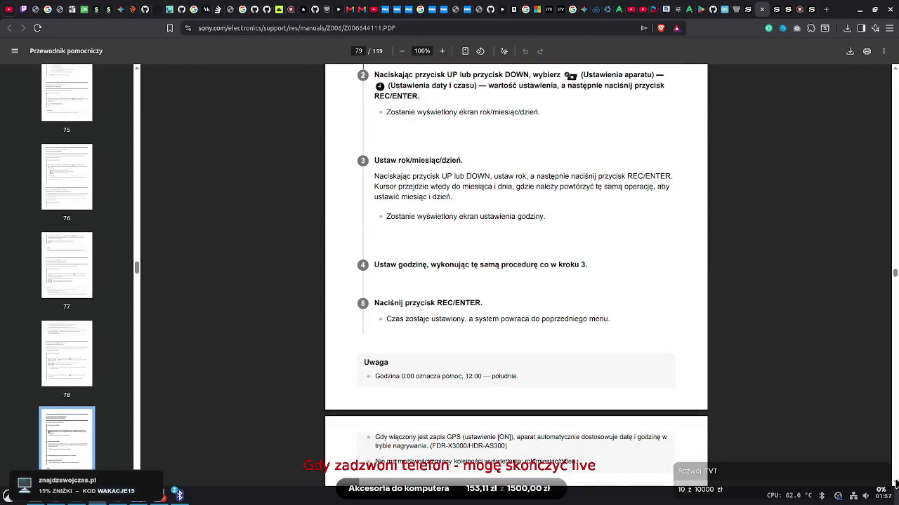
pyautogui.scroll(-6, 516, 274)
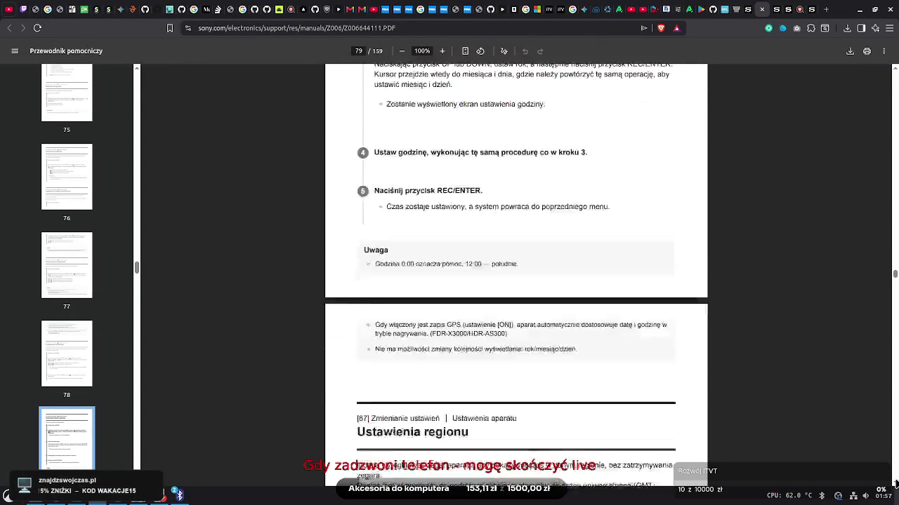
pyautogui.scroll(-5, 516, 274)
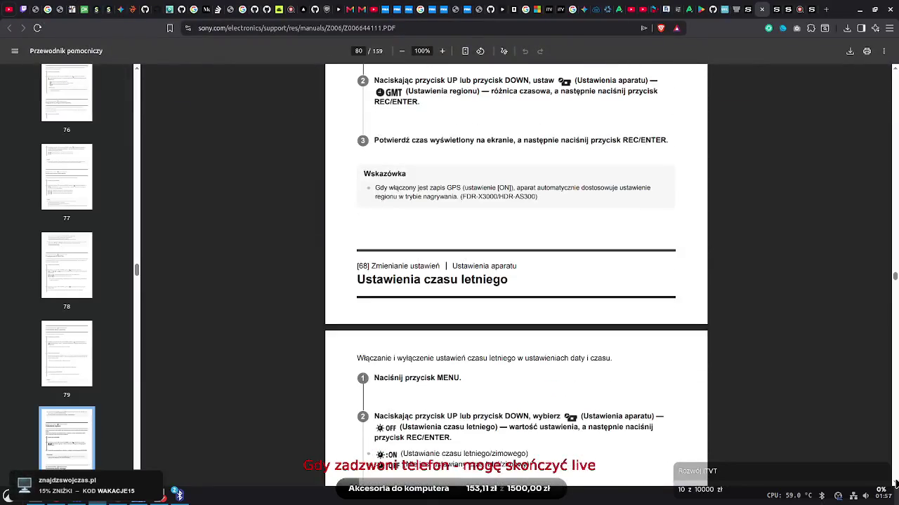
pyautogui.scroll(-5, 516, 274)
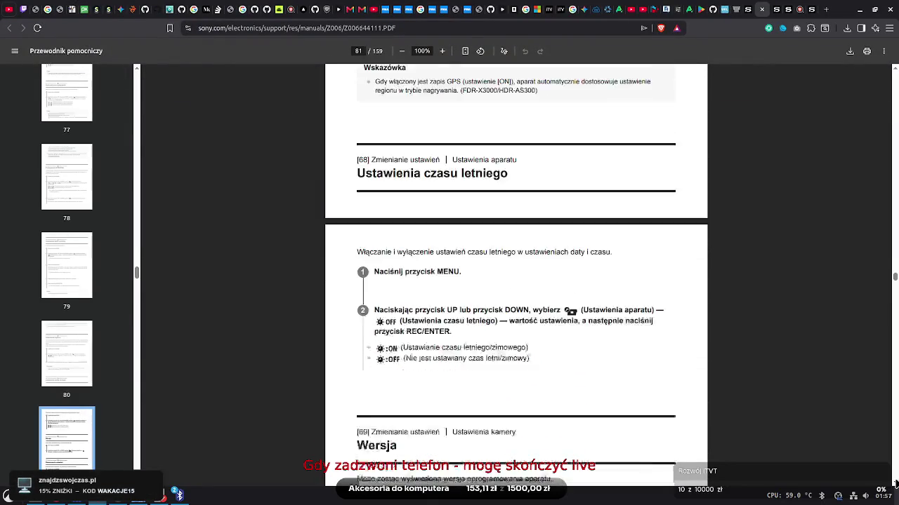
# Highlight the daylight saving on/off options, then move ahead through pages 84–90
pyautogui.moveTo(397, 160); pyautogui.dragTo(523, 237)
pyautogui.click(539, 211)
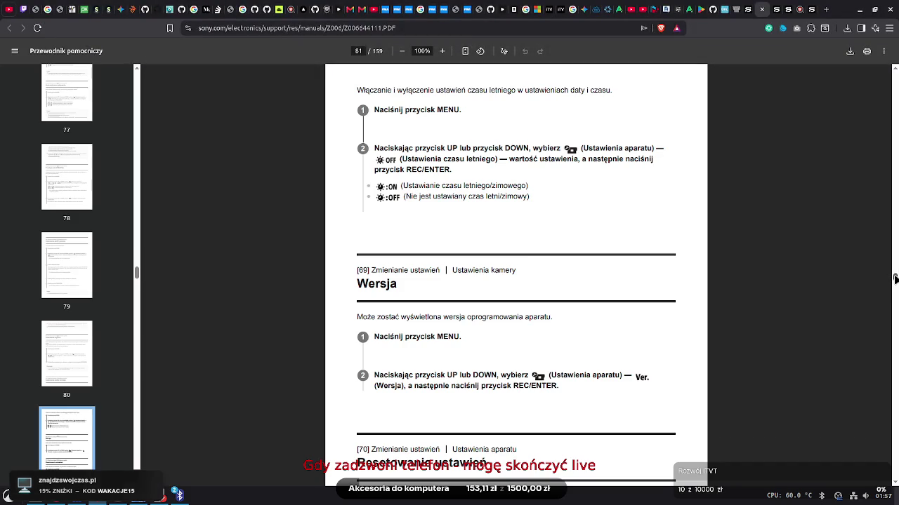
pyautogui.moveTo(895, 279); pyautogui.dragTo(895, 284)
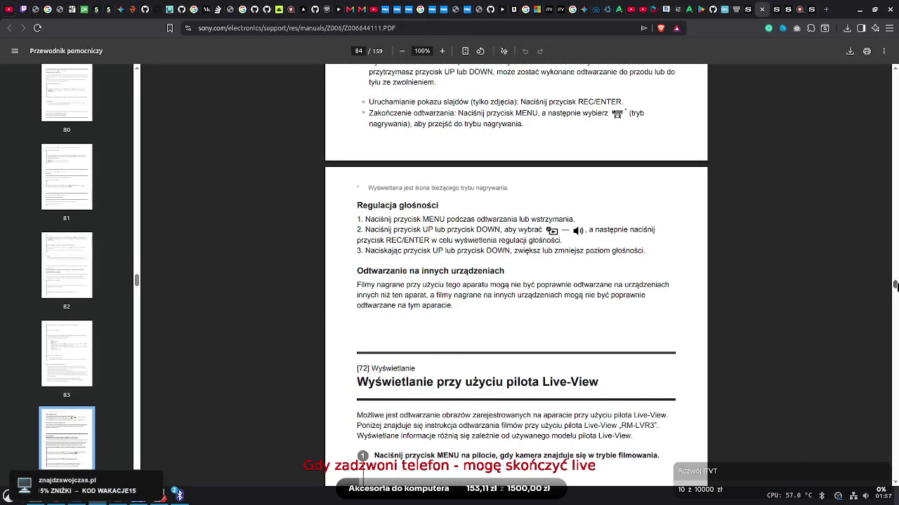
pyautogui.scroll(-1, 895, 285)
pyautogui.scroll(-5, 895, 287)
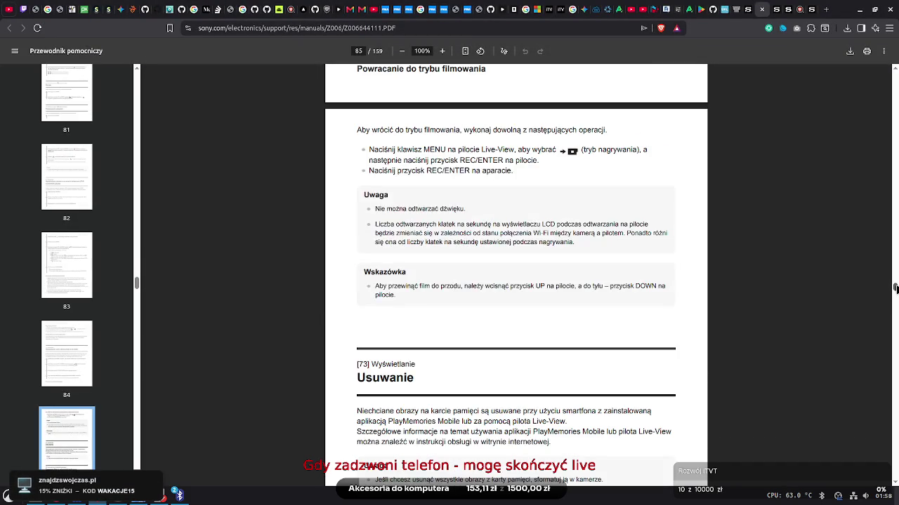
pyautogui.scroll(-10, 895, 288)
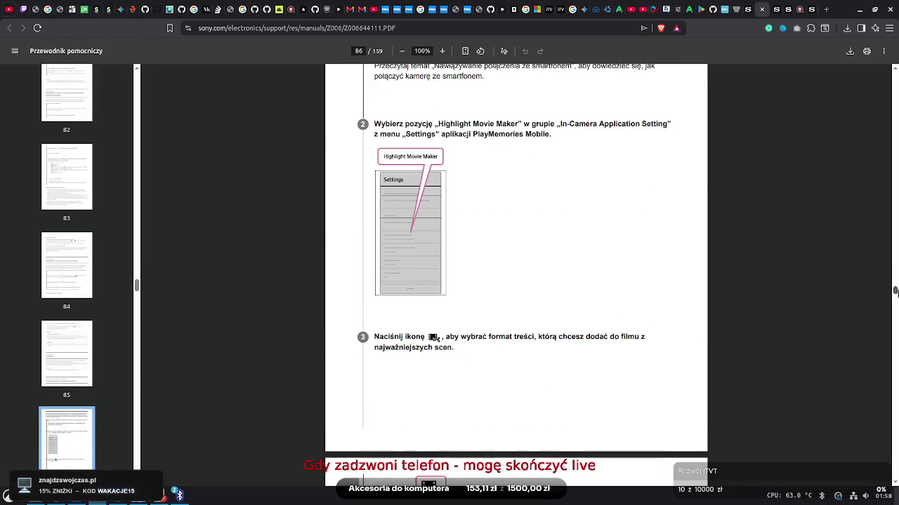
pyautogui.scroll(-8, 895, 291)
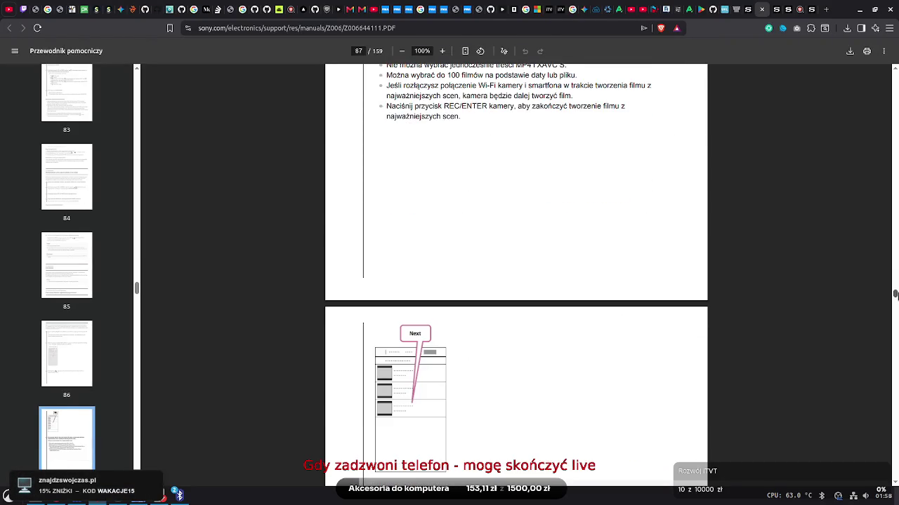
pyautogui.scroll(-15, 896, 295)
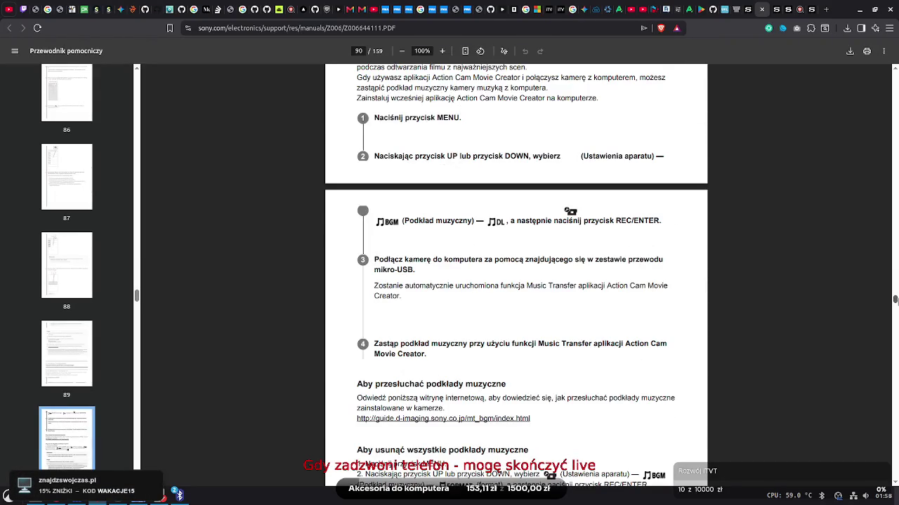
# Go back to page 89, then down to page 93's live-streaming section
pyautogui.scroll(5, 896, 301)
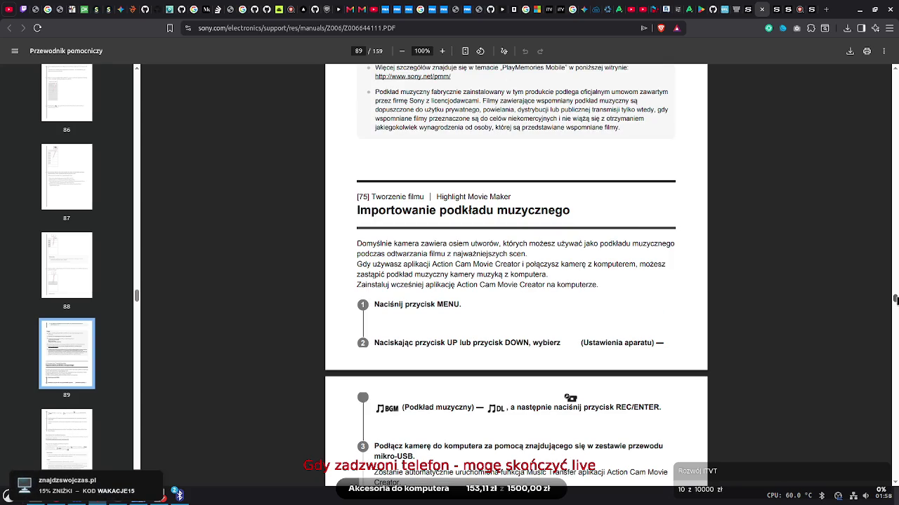
pyautogui.scroll(2, 895, 301)
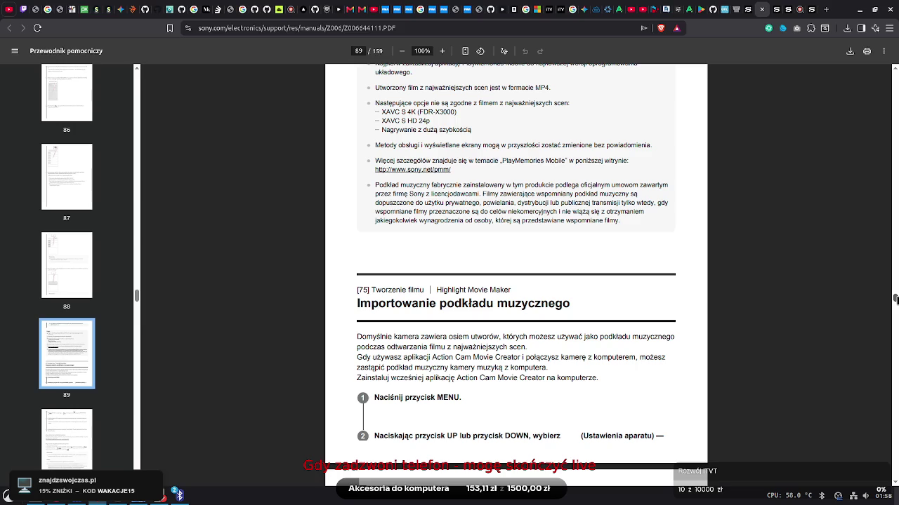
pyautogui.scroll(4, 895, 300)
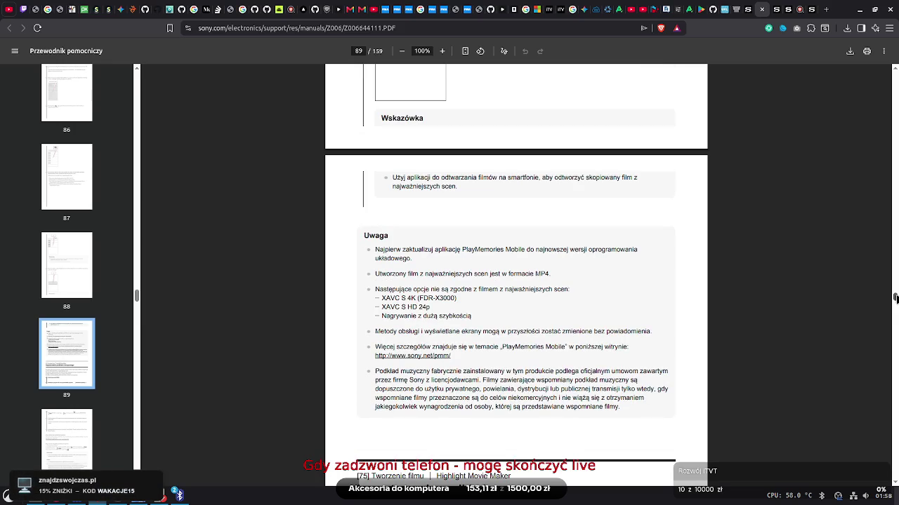
pyautogui.scroll(-10, 516, 281)
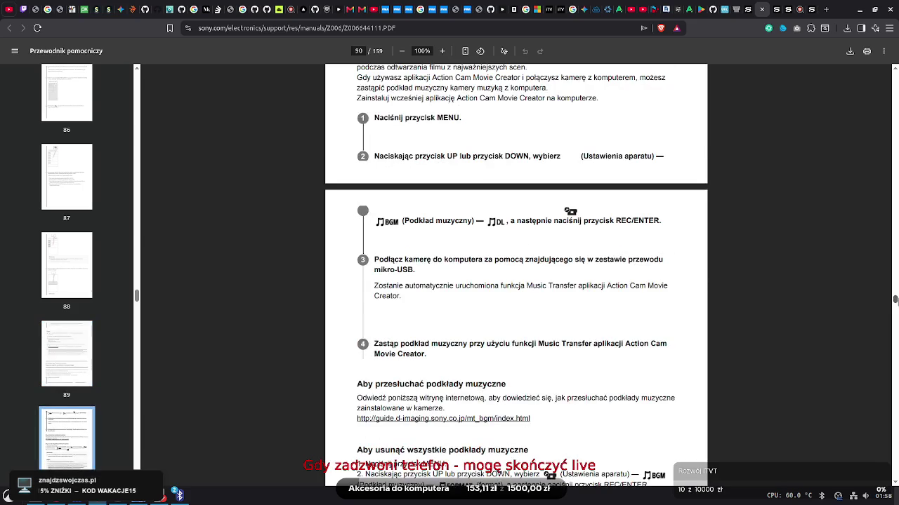
pyautogui.scroll(-5, 516, 281)
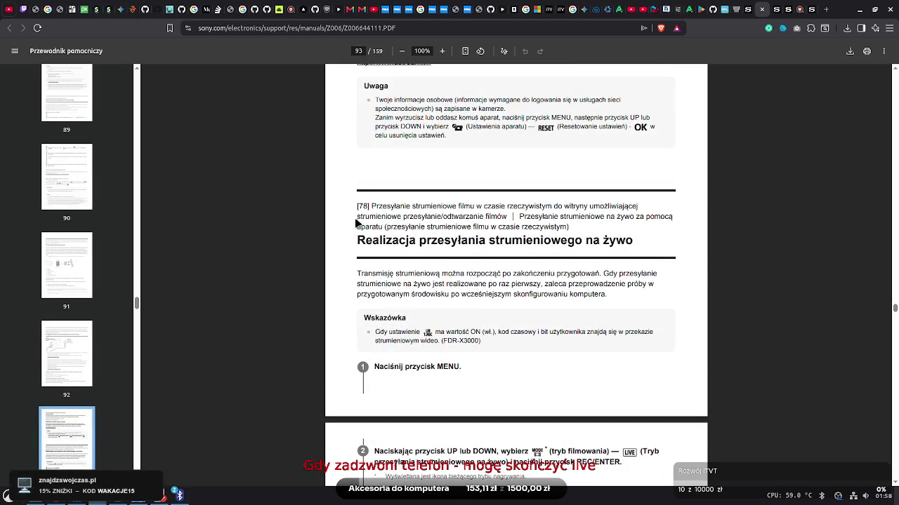
# Highlight the [78] note, then return to page 91 and select the Transmisja strumieniowa heading
pyautogui.moveTo(424, 141); pyautogui.dragTo(568, 228)
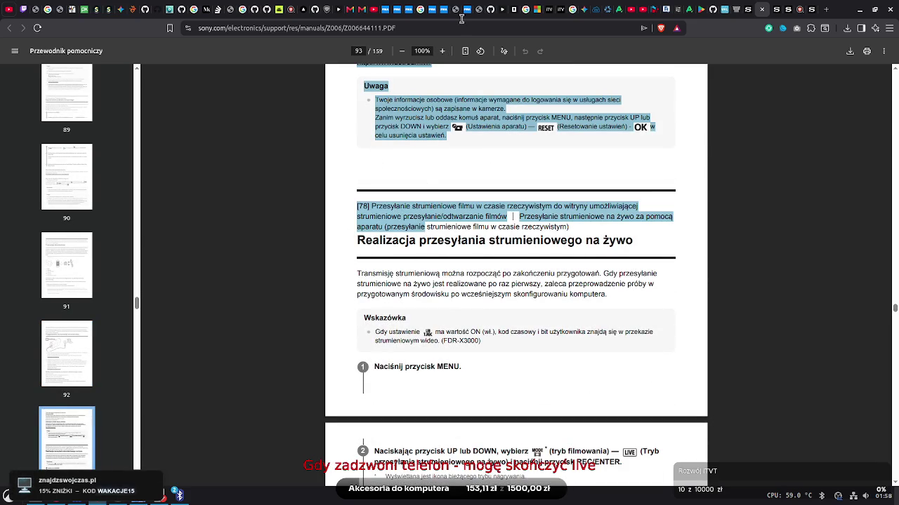
pyautogui.click(577, 240)
pyautogui.moveTo(895, 73); pyautogui.dragTo(894, 73)
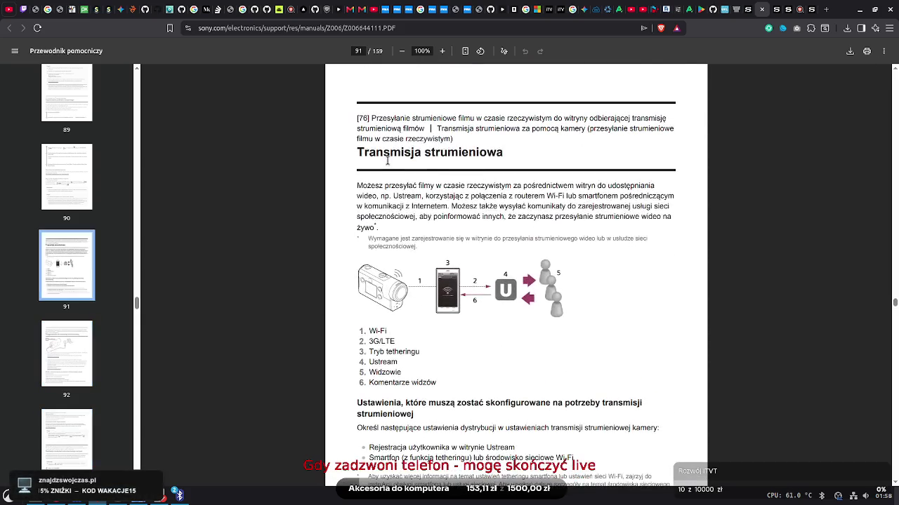
pyautogui.moveTo(355, 151); pyautogui.dragTo(503, 151)
pyautogui.click(501, 151)
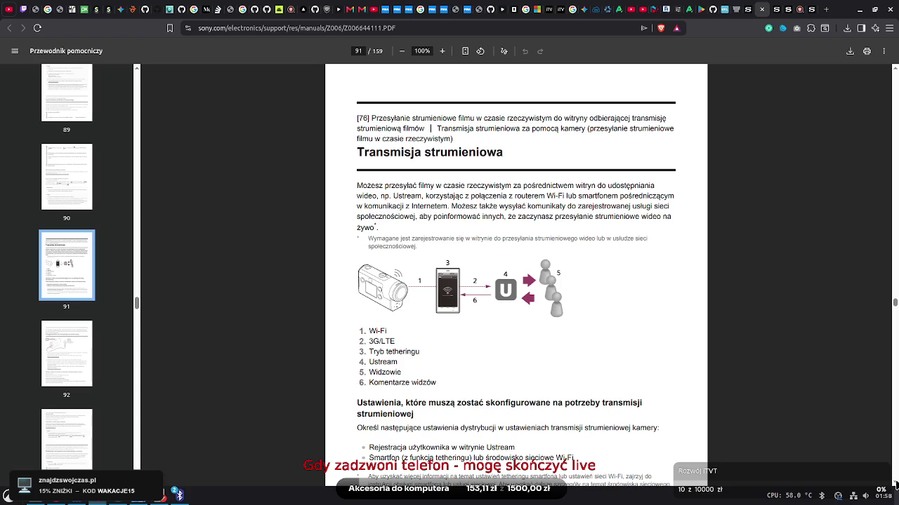
# Highlight the Ustream registration bullet and the word Ustream in the first paragraph
pyautogui.scroll(-1, 895, 484)
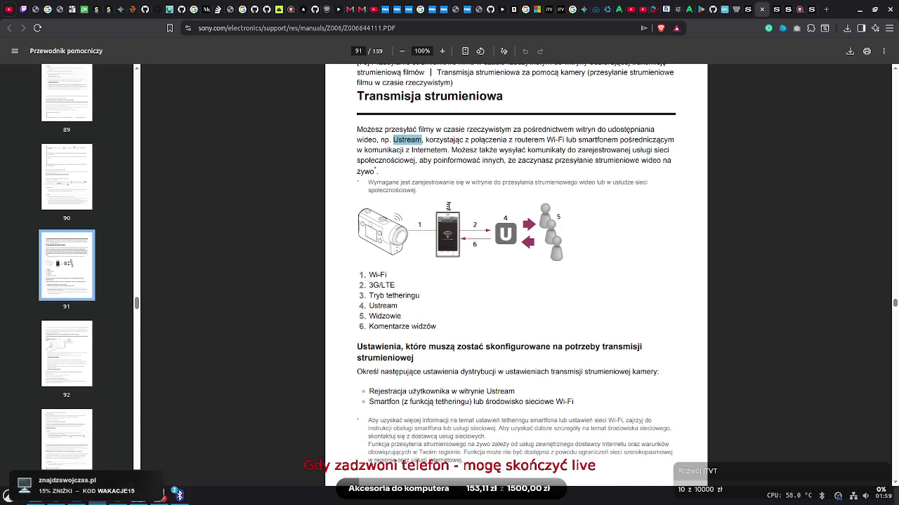
pyautogui.moveTo(409, 391); pyautogui.dragTo(505, 396)
pyautogui.click(506, 395)
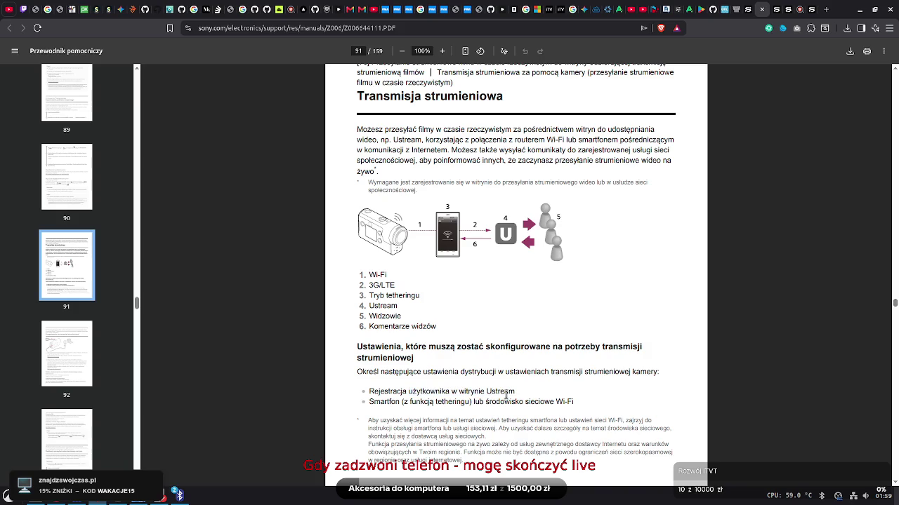
pyautogui.moveTo(397, 140); pyautogui.dragTo(424, 140)
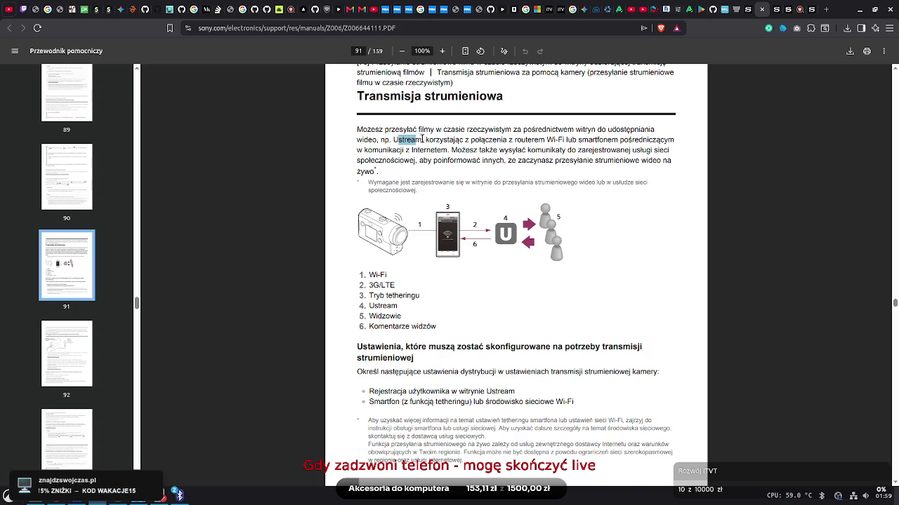
pyautogui.click(520, 344)
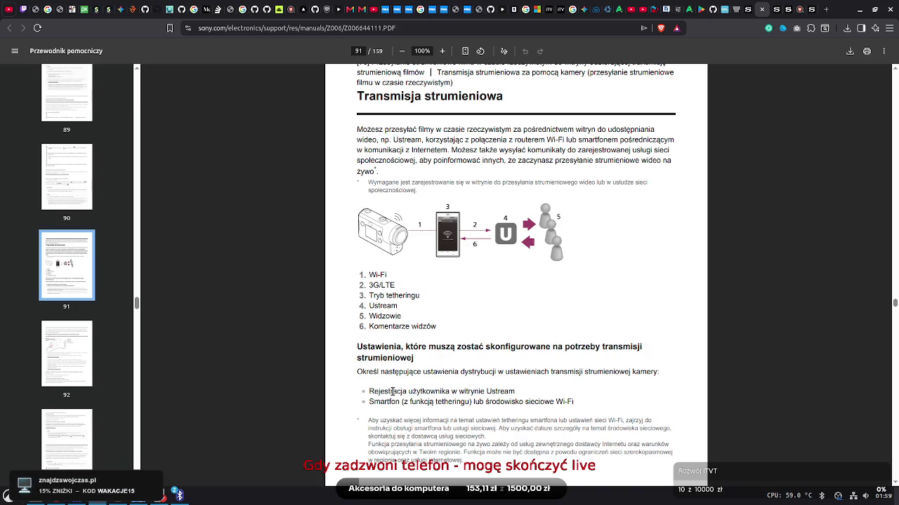
# Read through the streaming and limitations pages down to page 96
pyautogui.scroll(-3, 895, 484)
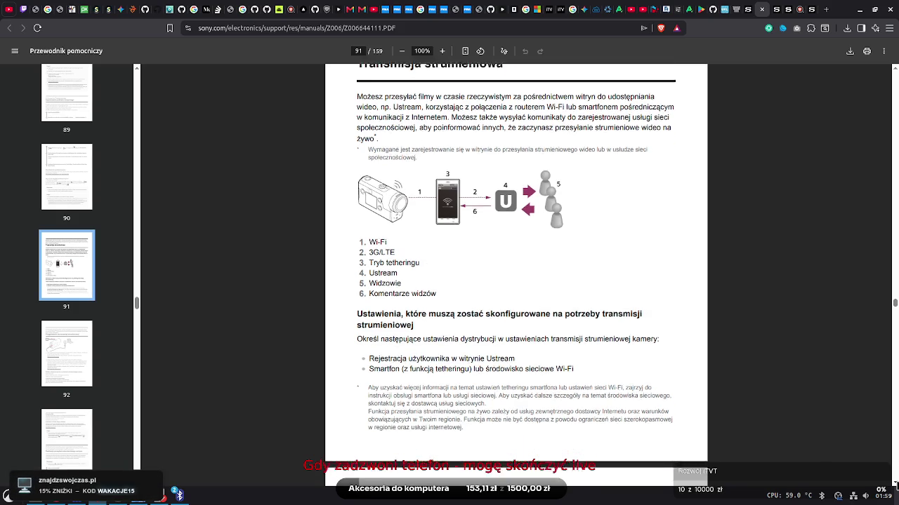
pyautogui.scroll(-1, 895, 485)
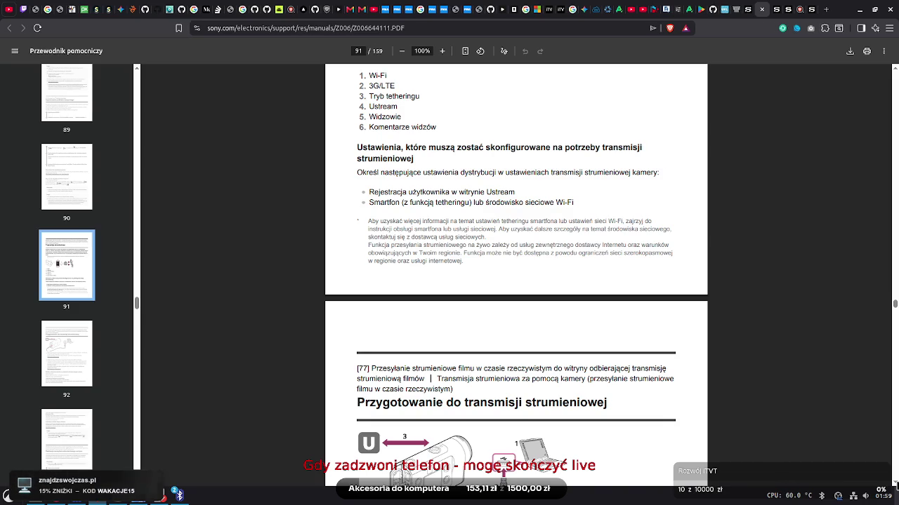
pyautogui.scroll(-6, 895, 484)
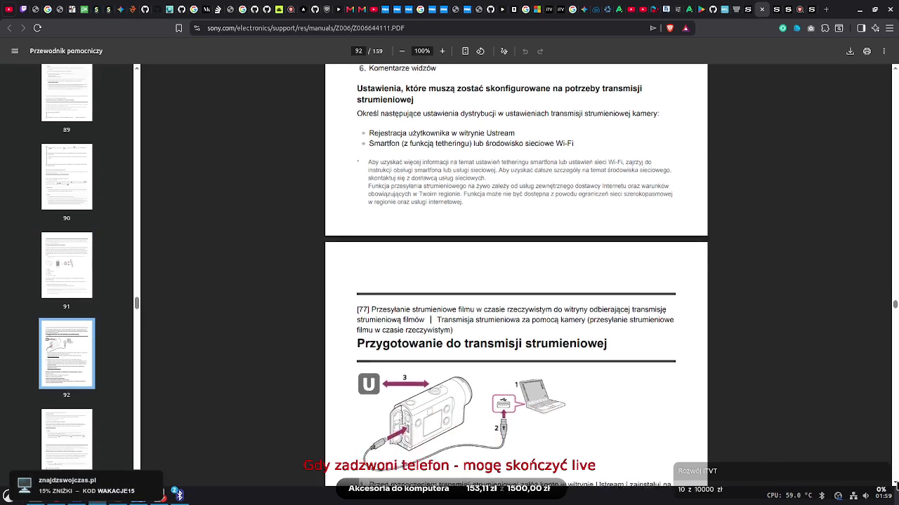
pyautogui.scroll(-2, 895, 484)
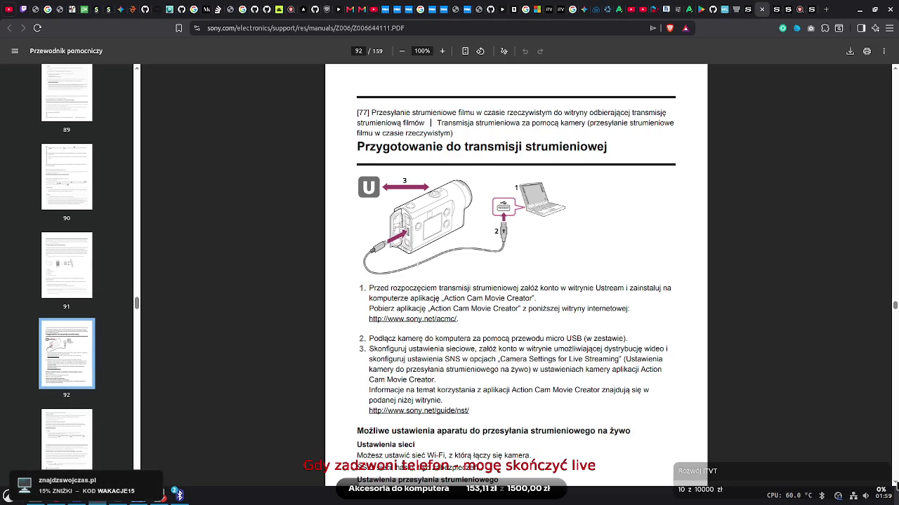
pyautogui.scroll(-8, 895, 484)
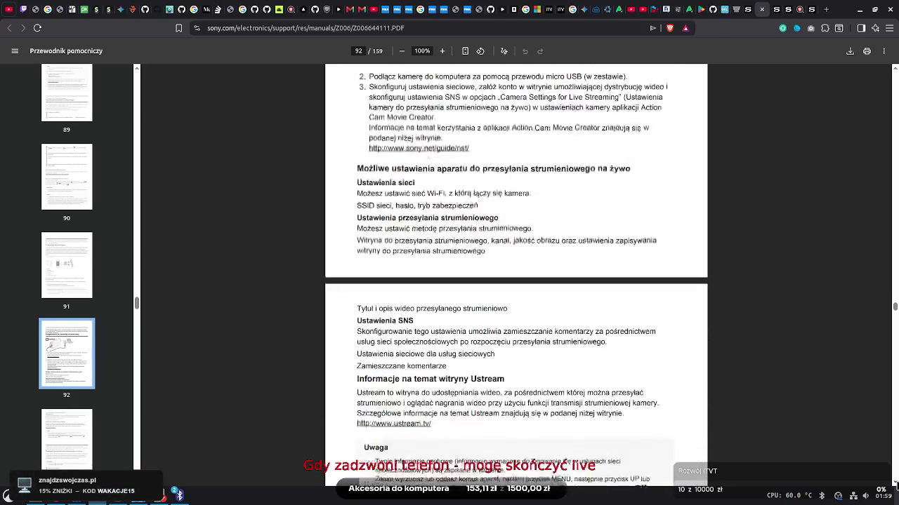
pyautogui.scroll(-9, 895, 485)
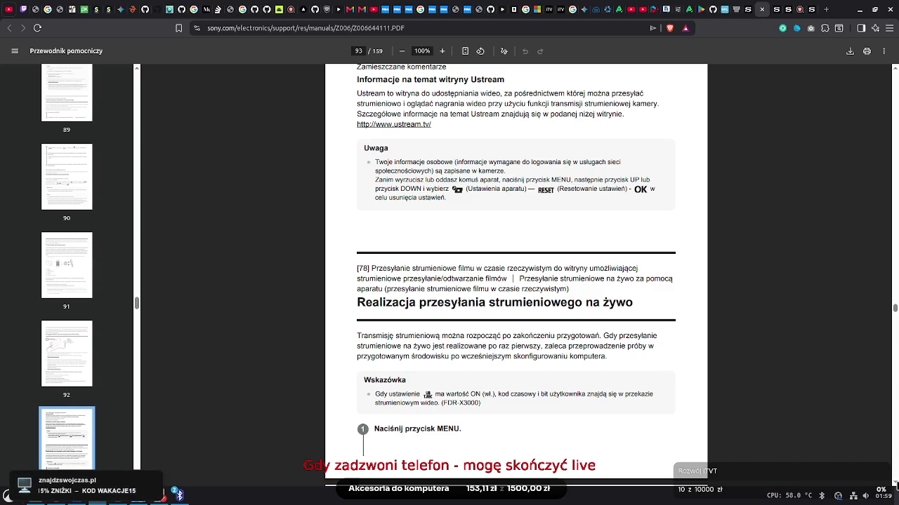
pyautogui.scroll(-5, 895, 485)
pyautogui.scroll(-8, 895, 484)
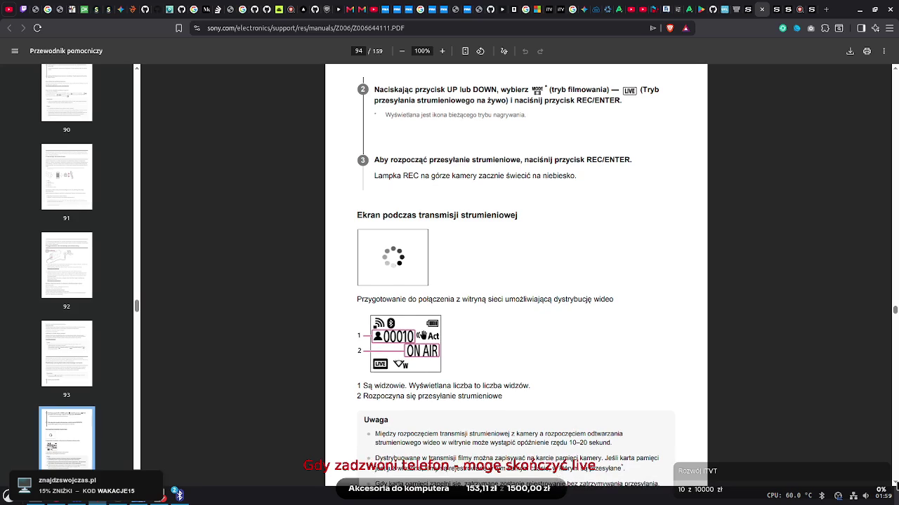
pyautogui.scroll(-5, 895, 484)
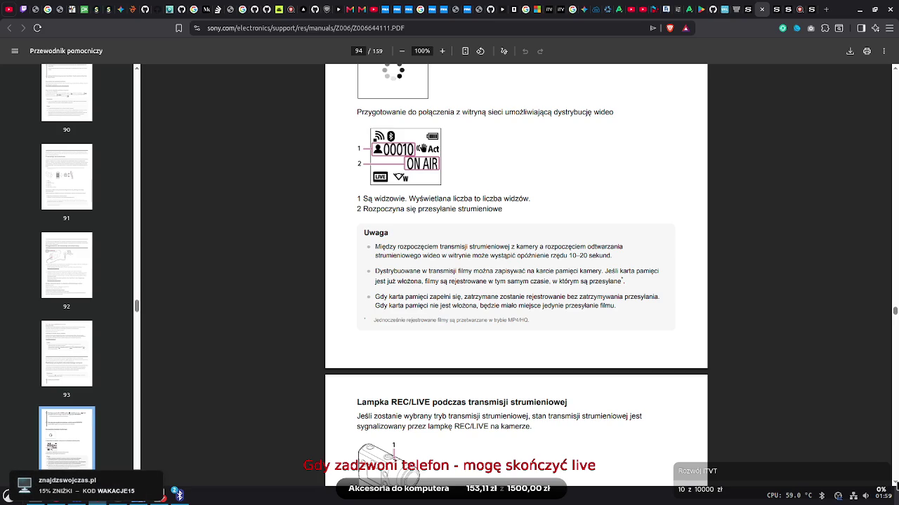
pyautogui.scroll(-2, 516, 274)
pyautogui.scroll(-2, 516, 274)
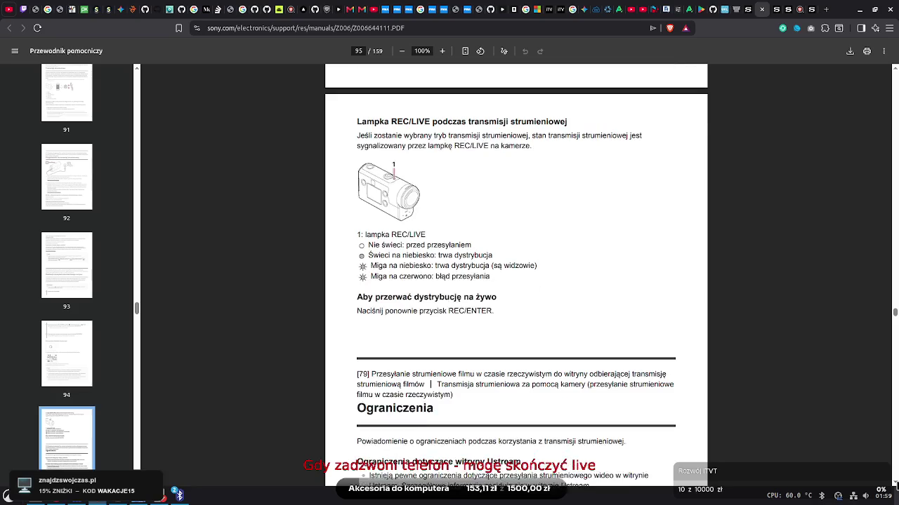
pyautogui.scroll(-3, 516, 273)
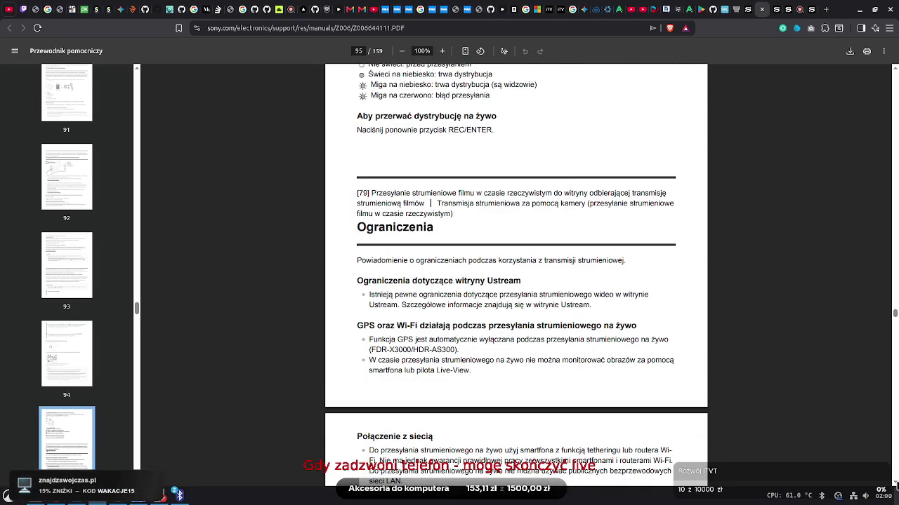
pyautogui.scroll(-3, 516, 274)
pyautogui.scroll(-3, 516, 273)
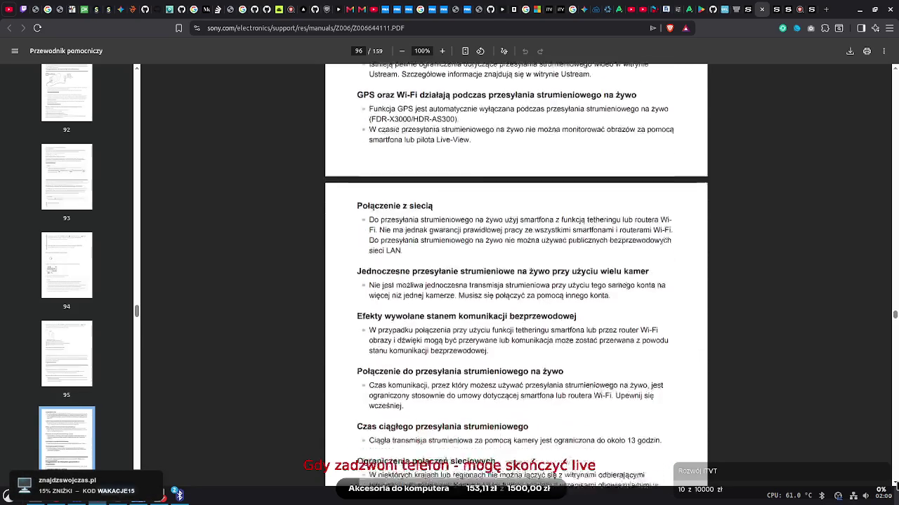
pyautogui.scroll(-1, 516, 274)
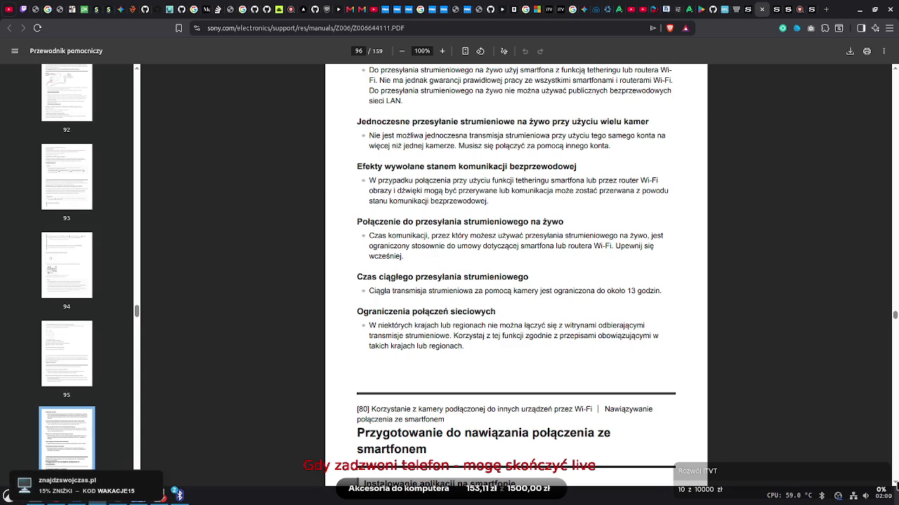
pyautogui.scroll(-4, 894, 485)
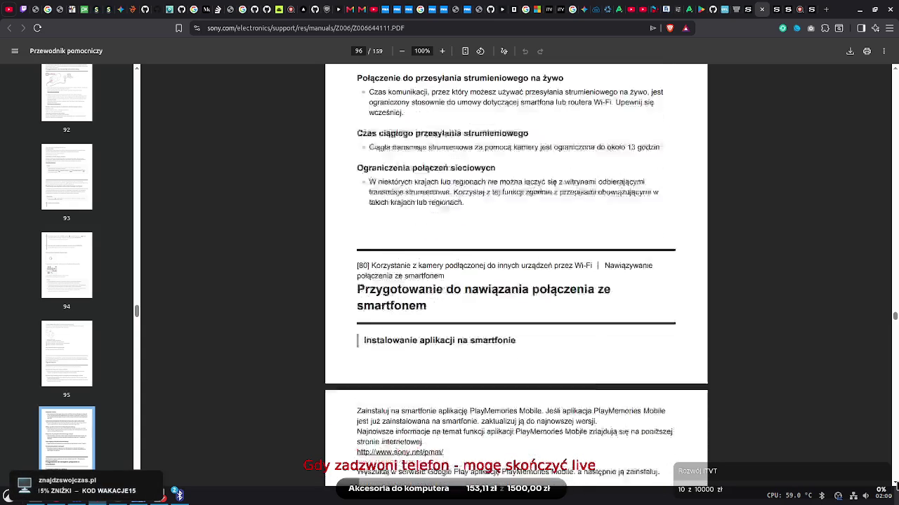
# Highlight the text of steps 3 and 1 in the smartphone app installation instructions
pyautogui.scroll(-2, 895, 485)
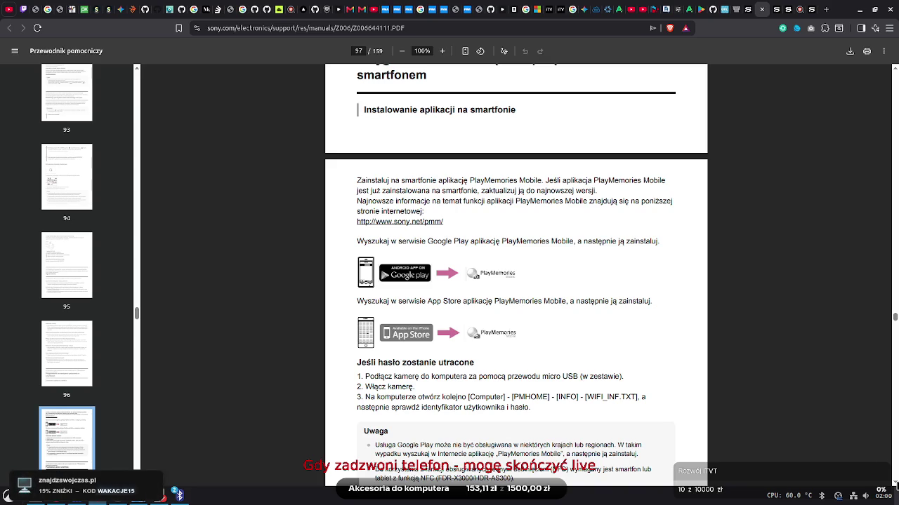
pyautogui.scroll(1, 516, 281)
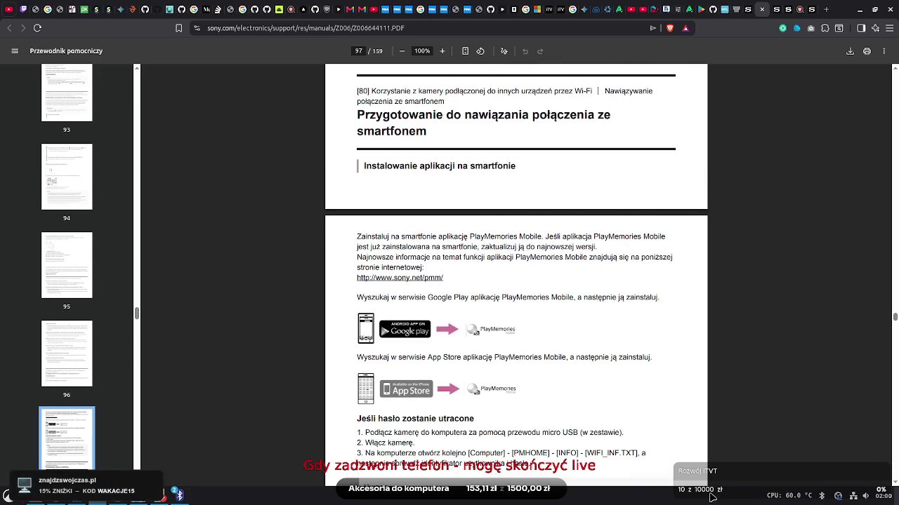
pyautogui.moveTo(411, 454); pyautogui.dragTo(646, 454)
pyautogui.click(546, 452)
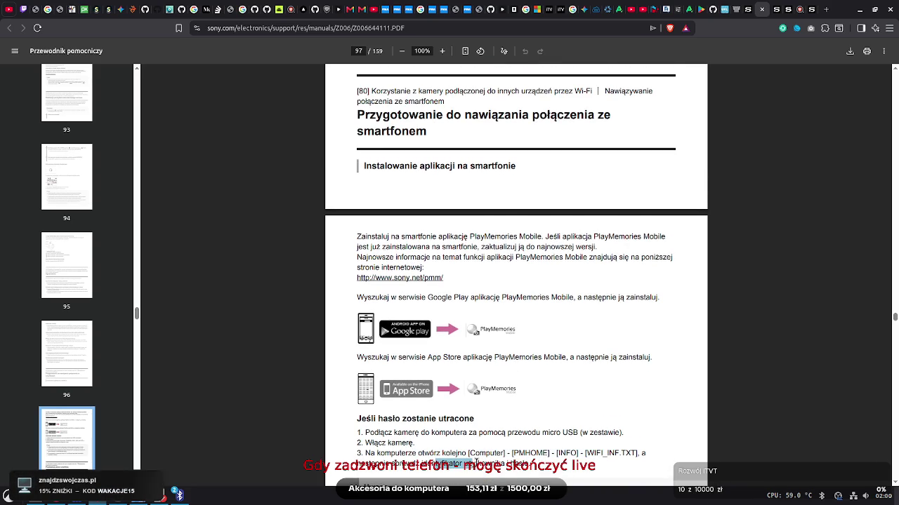
pyautogui.moveTo(356, 432); pyautogui.dragTo(629, 431)
pyautogui.click(550, 441)
pyautogui.moveTo(364, 432); pyautogui.dragTo(622, 433)
pyautogui.click(573, 444)
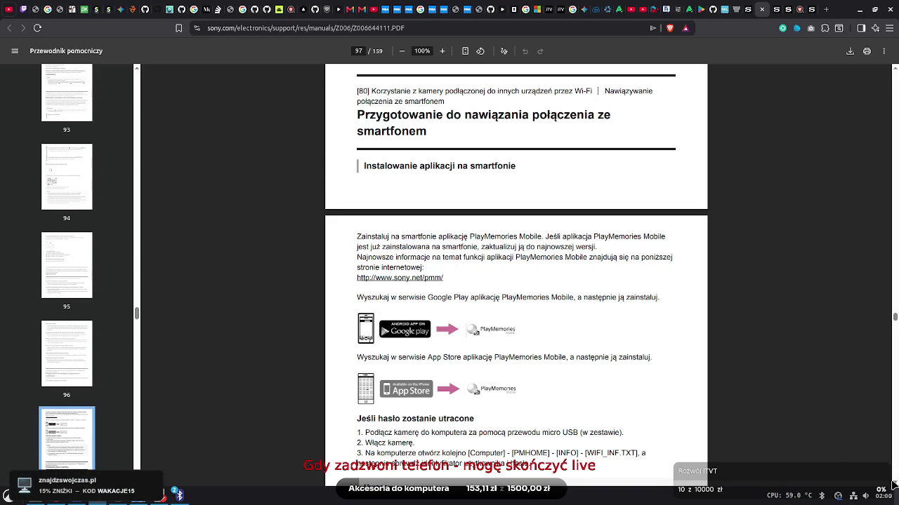
# Scroll through the NFC pages to page 103's PlayMemories Mobile QR-code steps
pyautogui.scroll(-10, 894, 485)
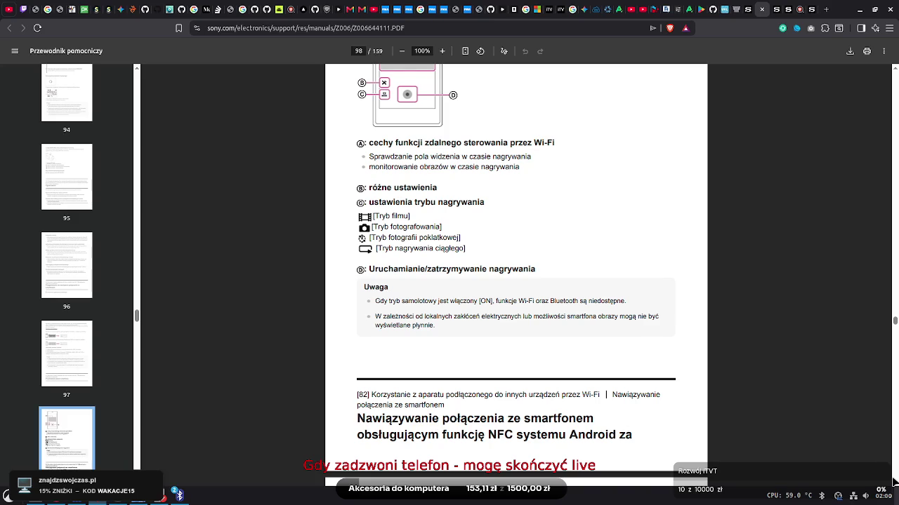
pyautogui.scroll(-8, 893, 482)
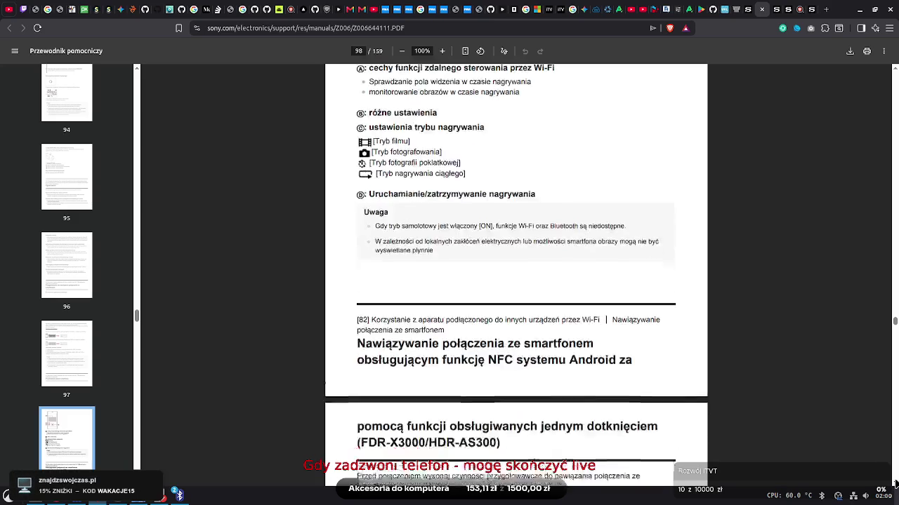
pyautogui.scroll(-1, 894, 483)
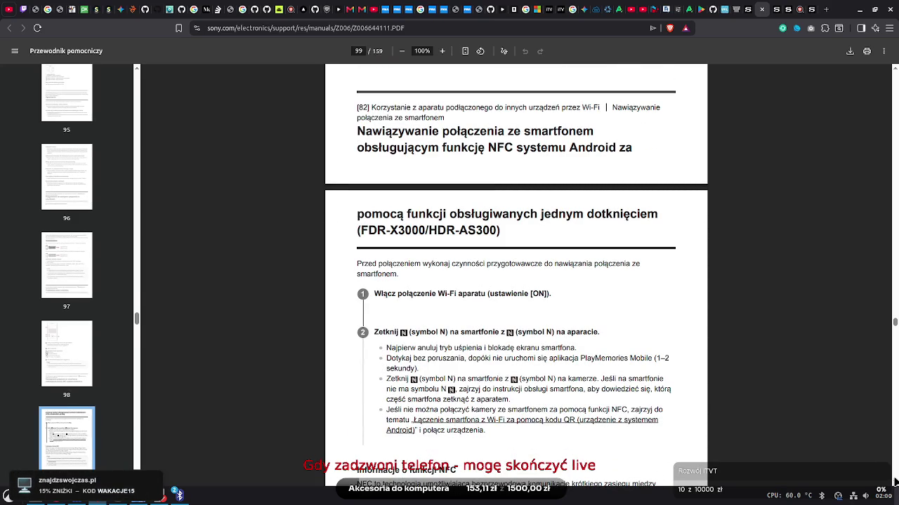
pyautogui.scroll(-20, 894, 481)
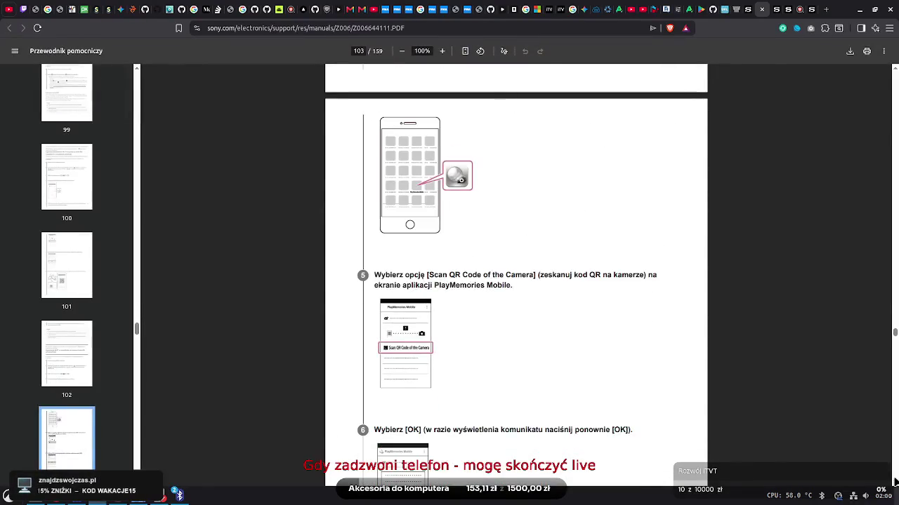
# Scroll the help guide down from page 115 to page 117
pyautogui.scroll(-12, 894, 482)
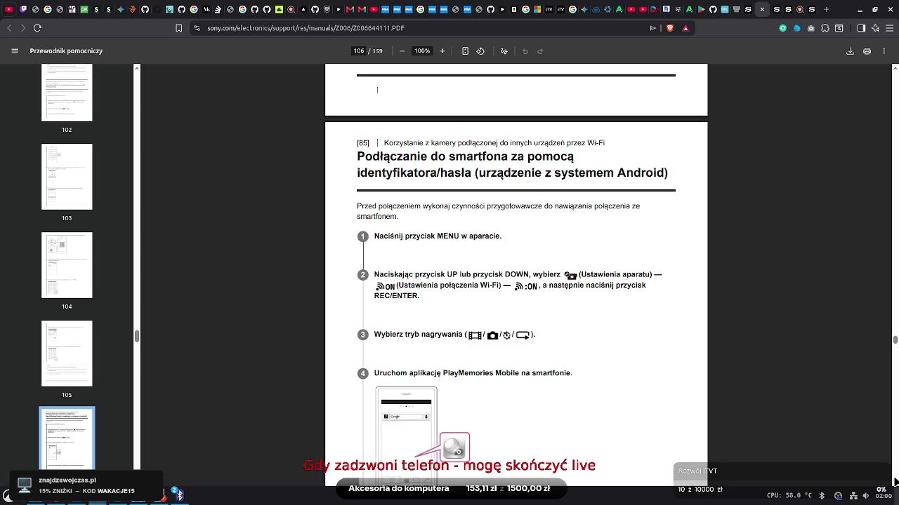
pyautogui.scroll(-6, 377, 89)
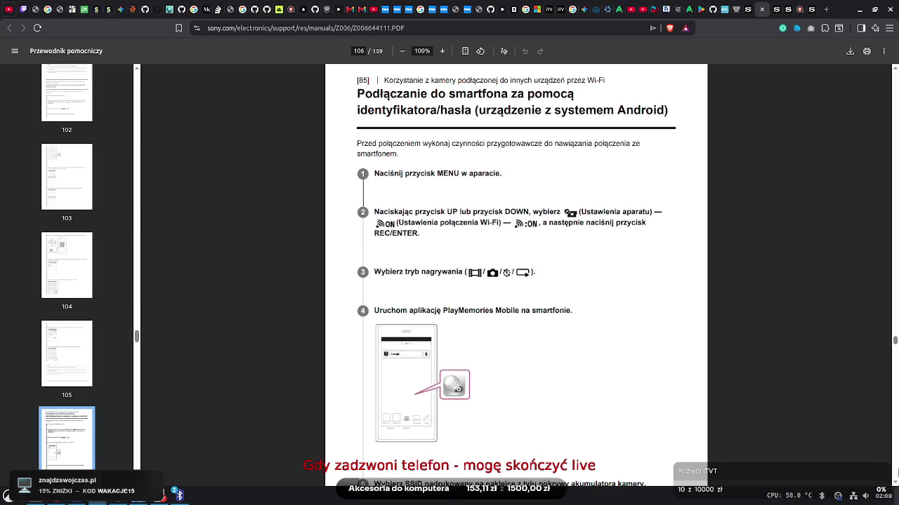
pyautogui.scroll(-5, 516, 267)
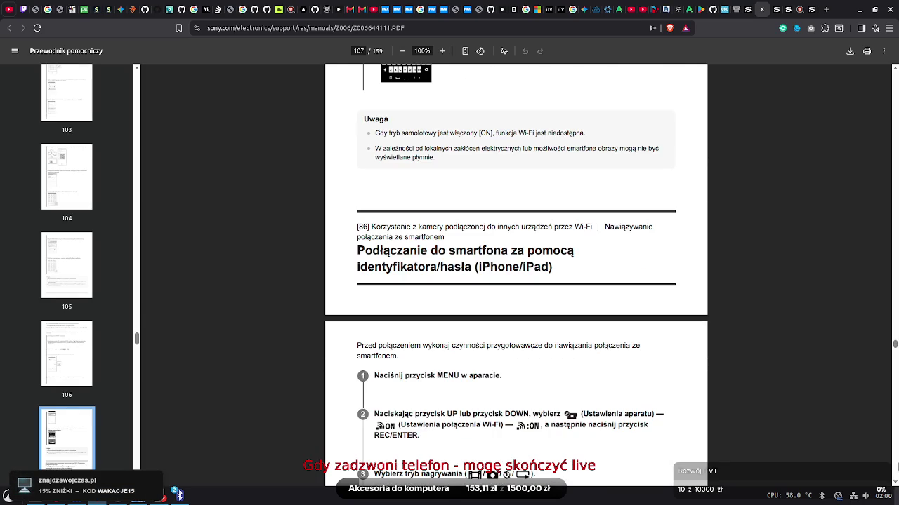
pyautogui.scroll(-20, 516, 273)
pyautogui.scroll(-15, 516, 273)
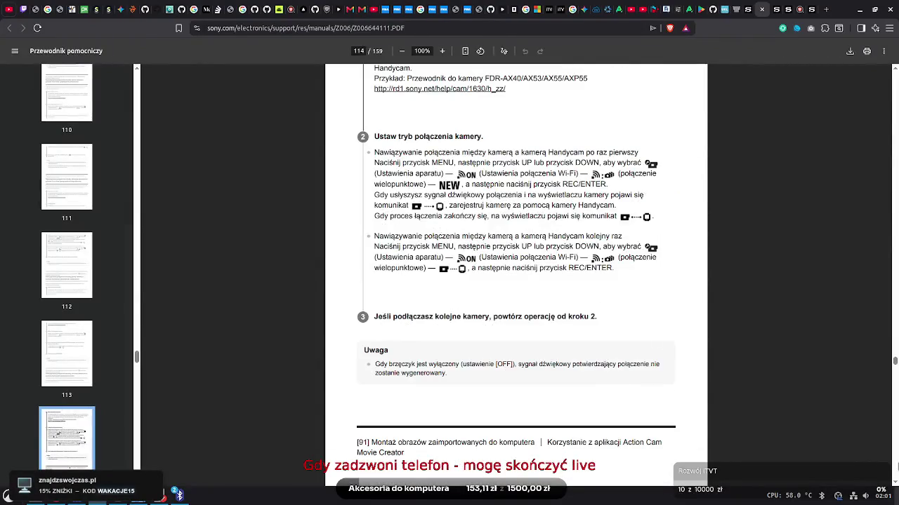
pyautogui.scroll(-5, 516, 274)
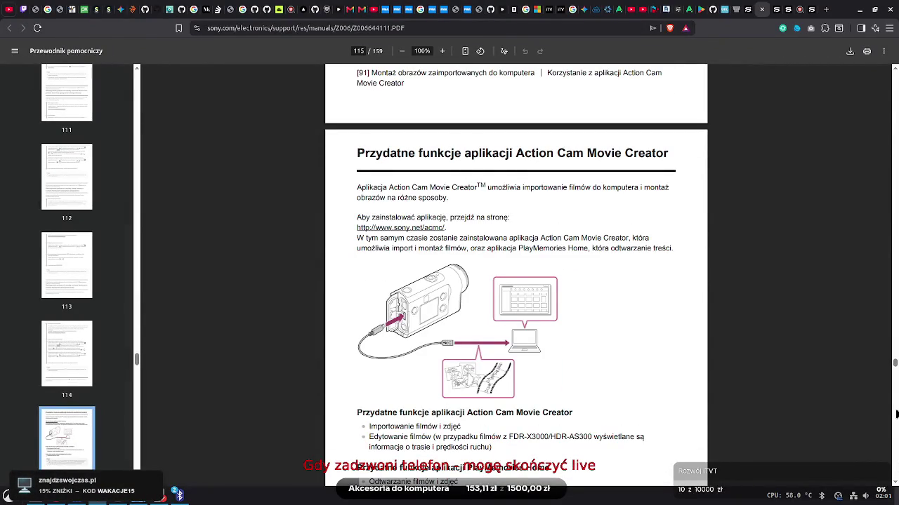
pyautogui.scroll(-5, 516, 273)
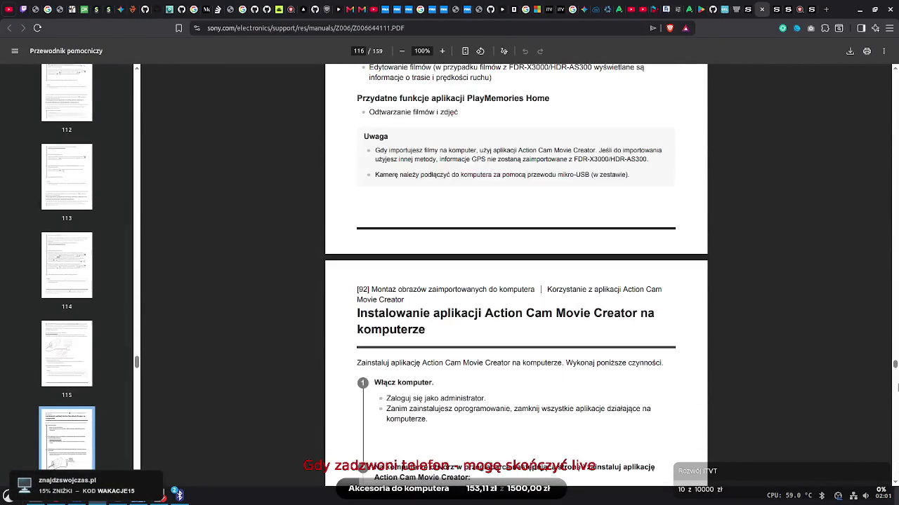
pyautogui.scroll(-10, 516, 273)
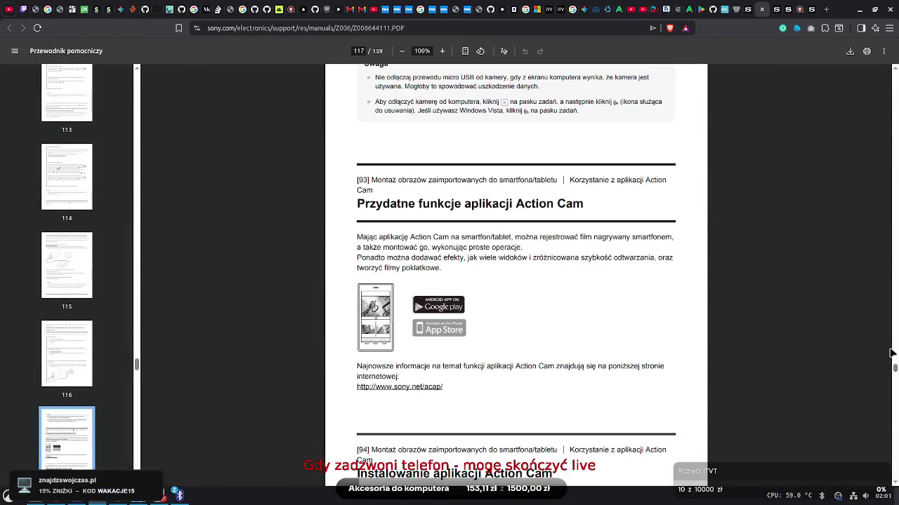
# Scroll back up to page 109's Wi-Fi smartphone connection steps 6–8
pyautogui.scroll(13, 891, 353)
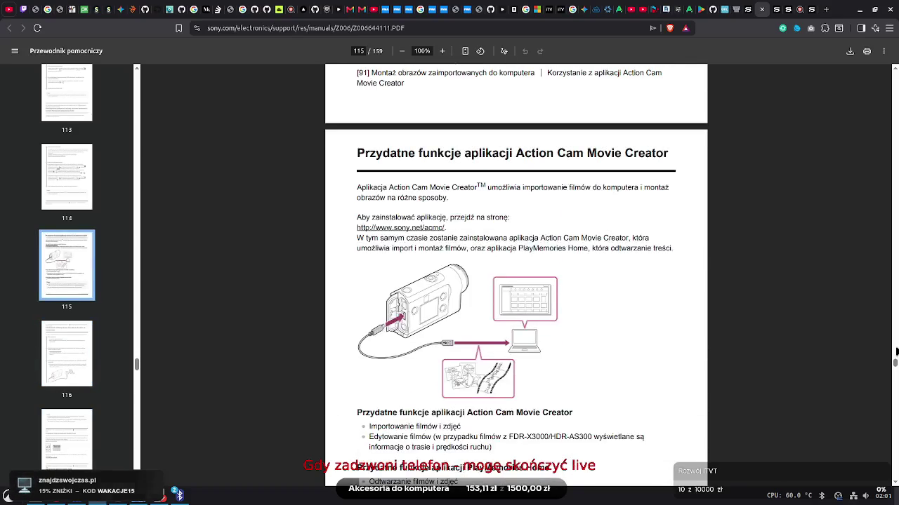
pyautogui.scroll(5, 896, 352)
pyautogui.scroll(5, 895, 352)
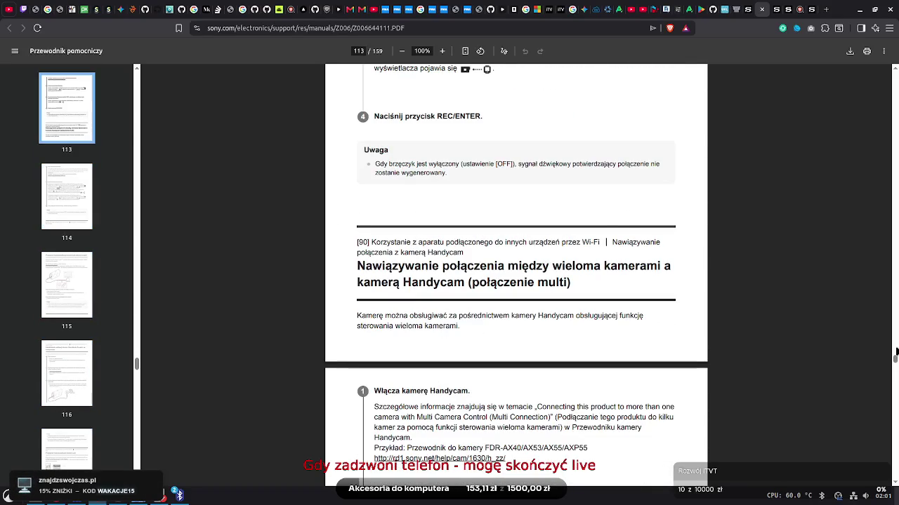
pyautogui.scroll(5, 895, 352)
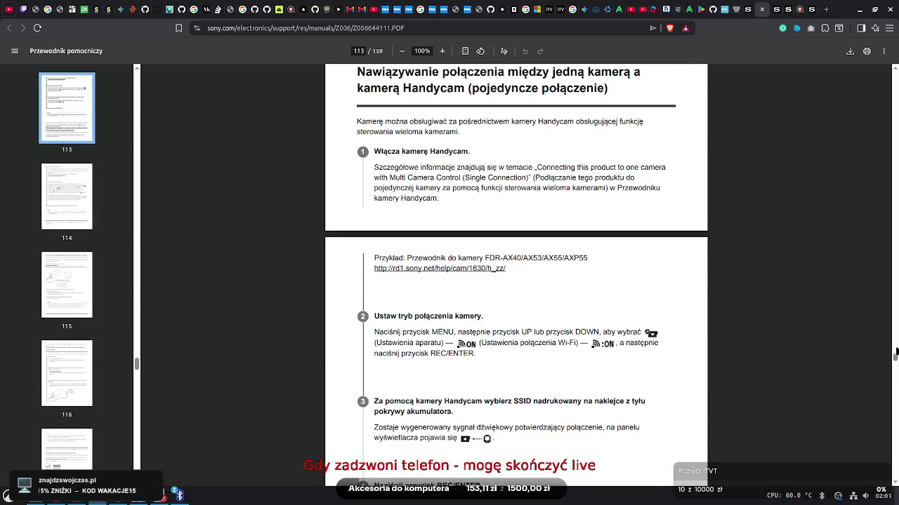
pyautogui.scroll(5, 895, 351)
pyautogui.scroll(3, 895, 352)
pyautogui.scroll(2, 895, 352)
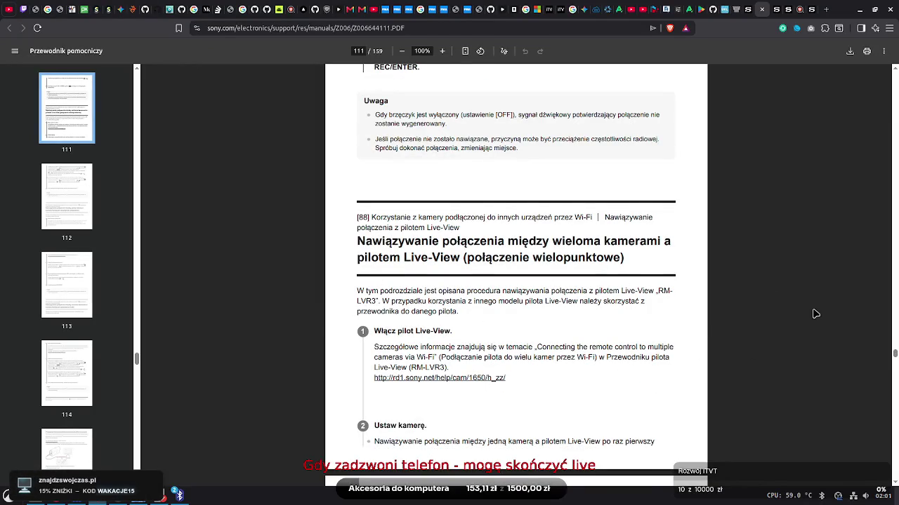
pyautogui.scroll(15, 886, 328)
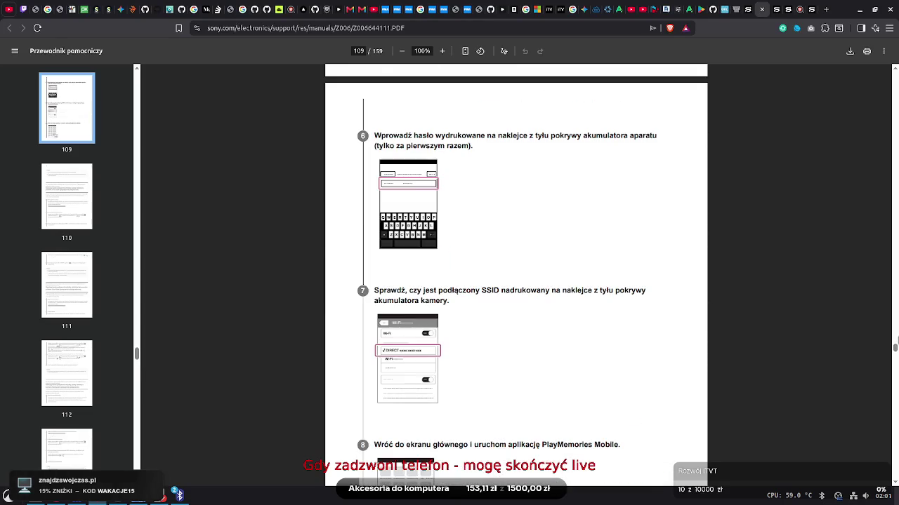
pyautogui.moveTo(895, 344)
pyautogui.mouseDown()
pyautogui.moveTo(896, 401)
pyautogui.moveTo(895, 377)
pyautogui.mouseUp()
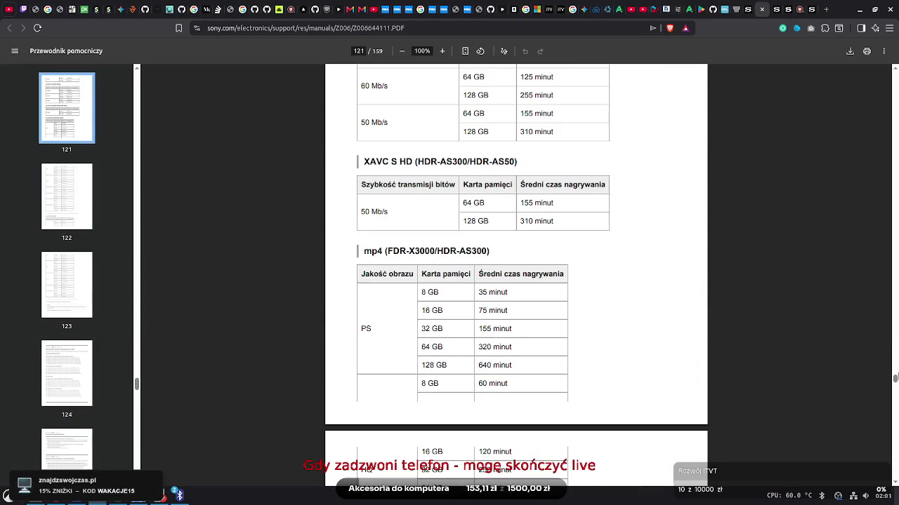
# Mark the 128 GB entry in the page 121 recording-time table, then read on through the tables
pyautogui.moveTo(422, 365); pyautogui.dragTo(449, 365)
pyautogui.click(448, 365)
pyautogui.scroll(-5, 897, 396)
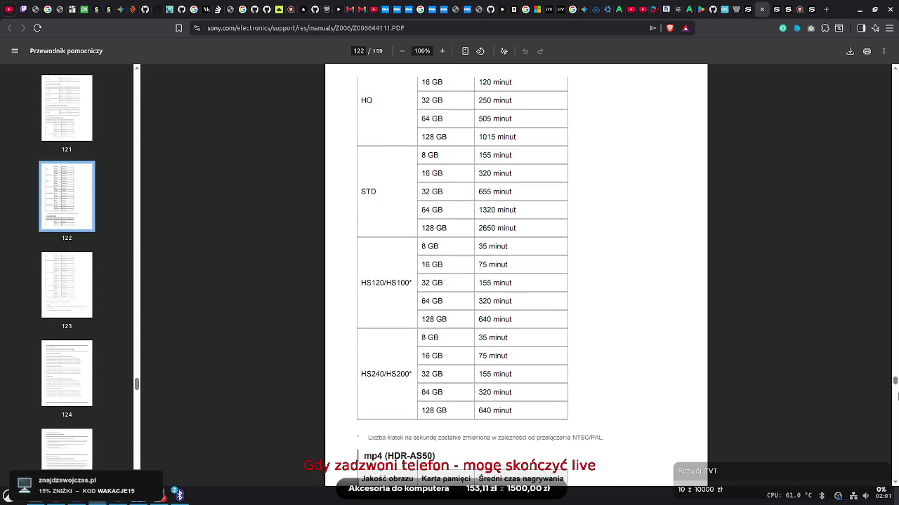
pyautogui.scroll(-5, 897, 397)
pyautogui.scroll(-5, 898, 397)
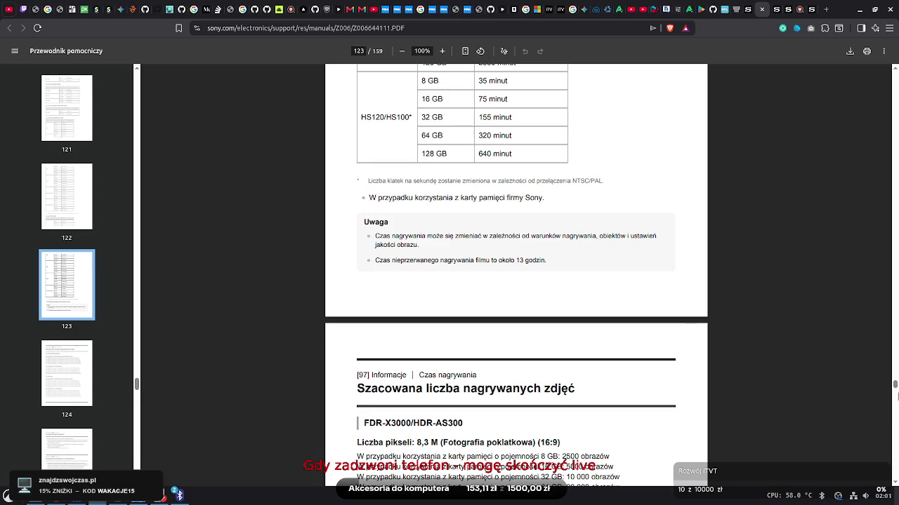
pyautogui.scroll(-5, 897, 397)
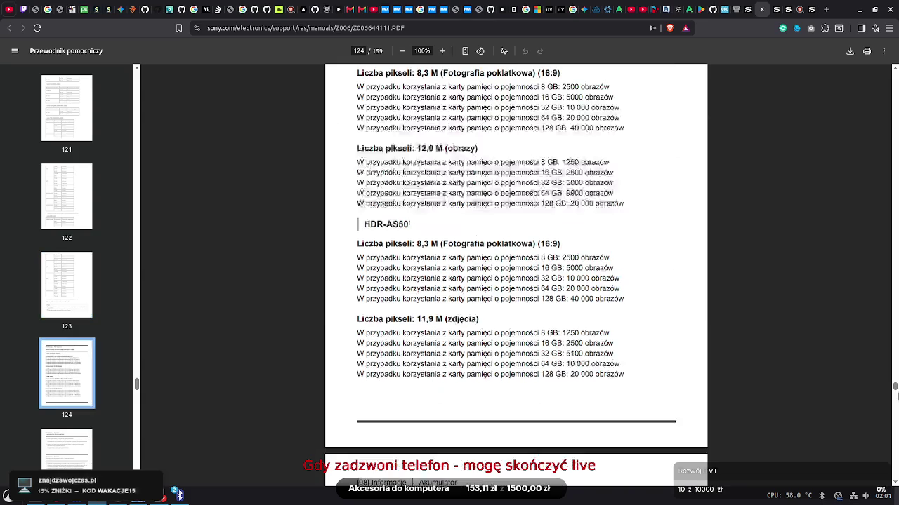
pyautogui.scroll(-5, 897, 397)
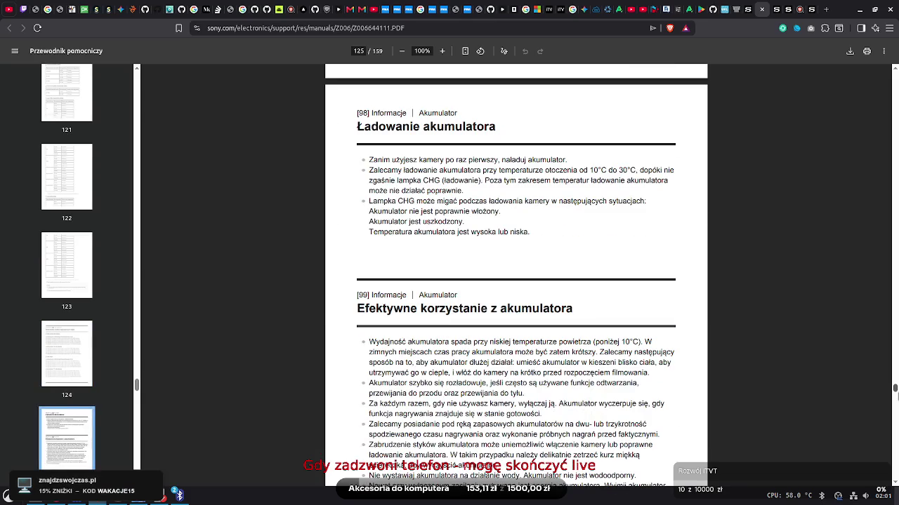
# Move past the battery pages to the world capitals time-difference table on page 130
pyautogui.moveTo(895, 392); pyautogui.dragTo(895, 403)
pyautogui.scroll(-3, 895, 403)
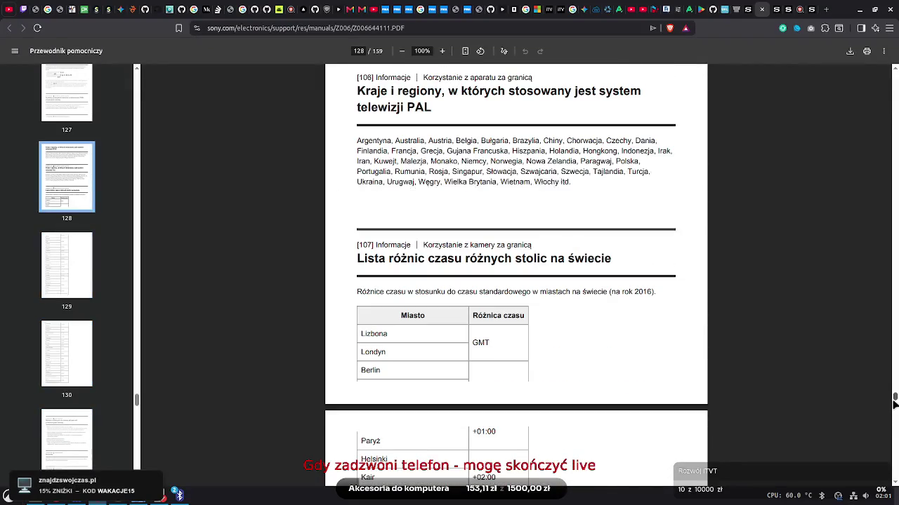
pyautogui.scroll(-3, 895, 403)
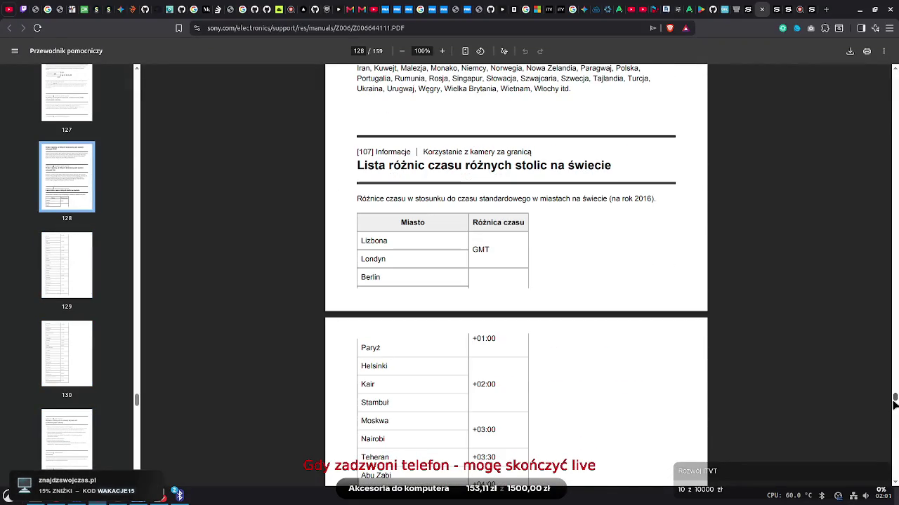
pyautogui.scroll(-10, 895, 403)
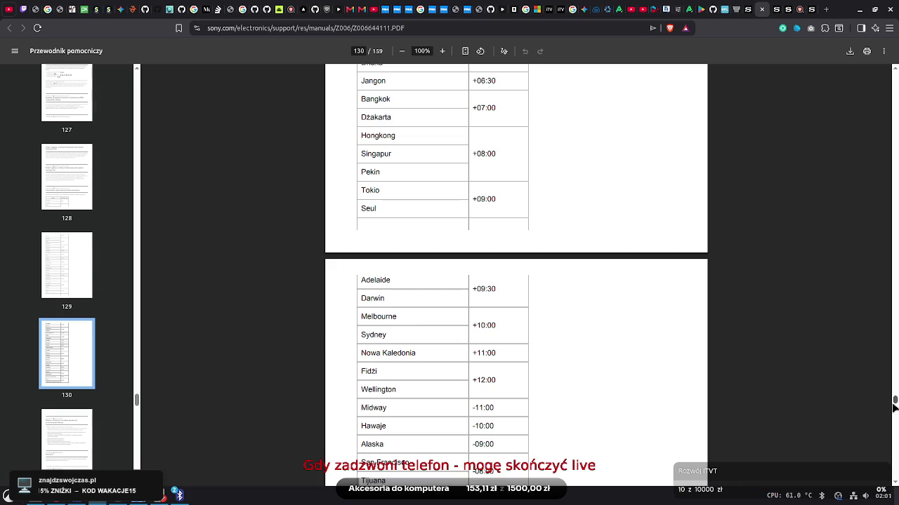
pyautogui.moveTo(894, 406); pyautogui.dragTo(894, 433)
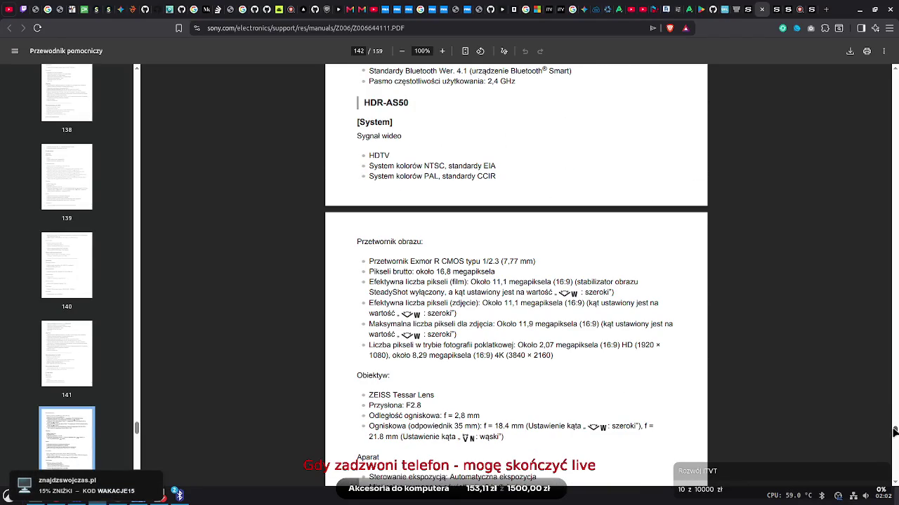
# Browse the specification pages 137–145 of the help guide
pyautogui.moveTo(894, 431); pyautogui.dragTo(886, 450)
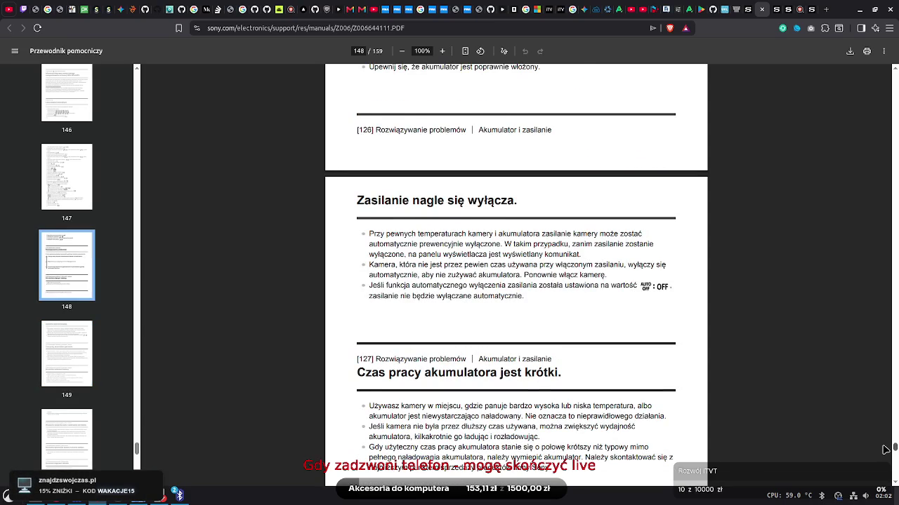
pyautogui.scroll(3, 886, 450)
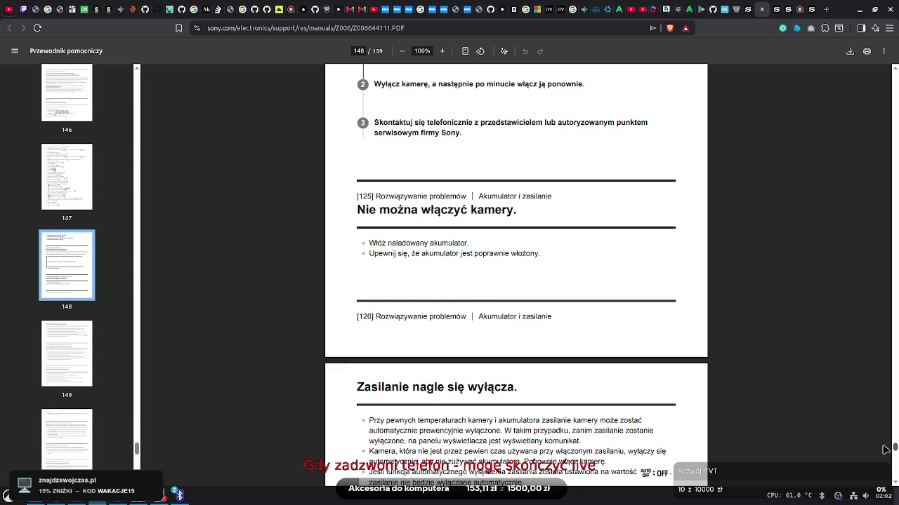
pyautogui.scroll(20, 886, 450)
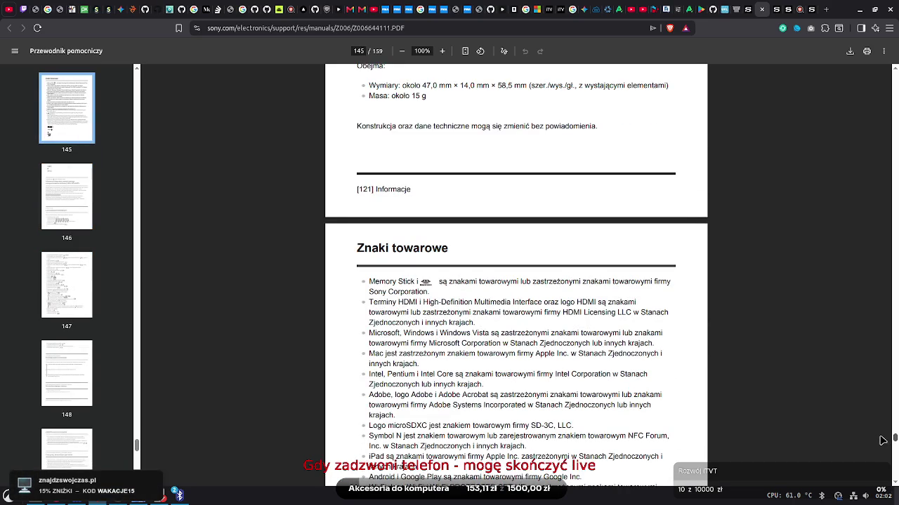
pyautogui.scroll(5, 883, 438)
pyautogui.scroll(4, 879, 431)
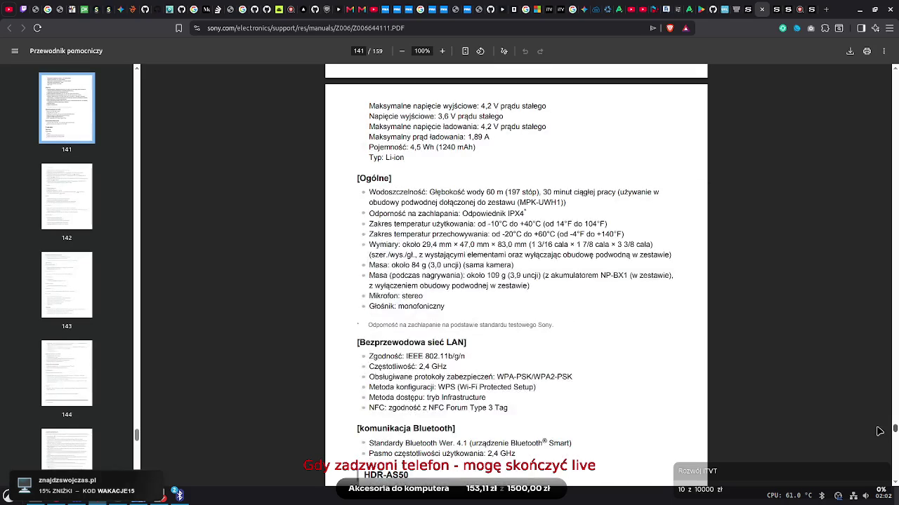
pyautogui.scroll(4, 880, 431)
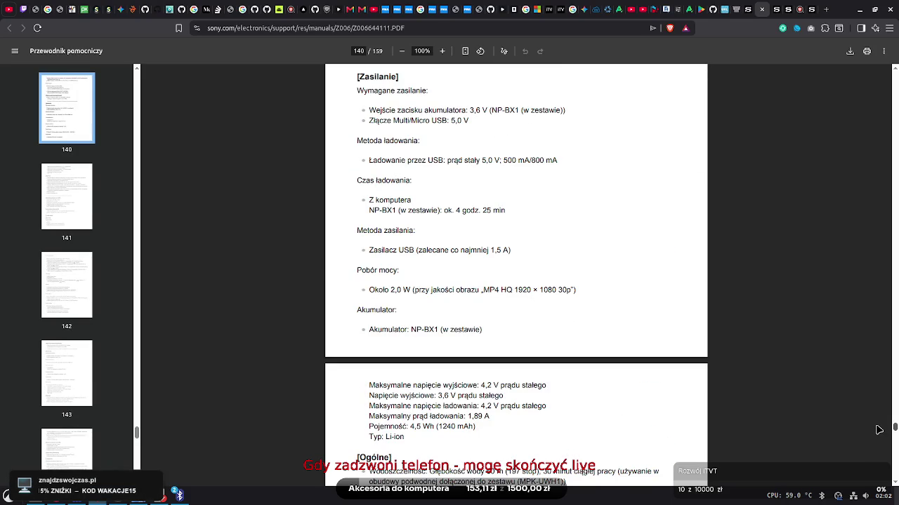
pyautogui.scroll(5, 878, 430)
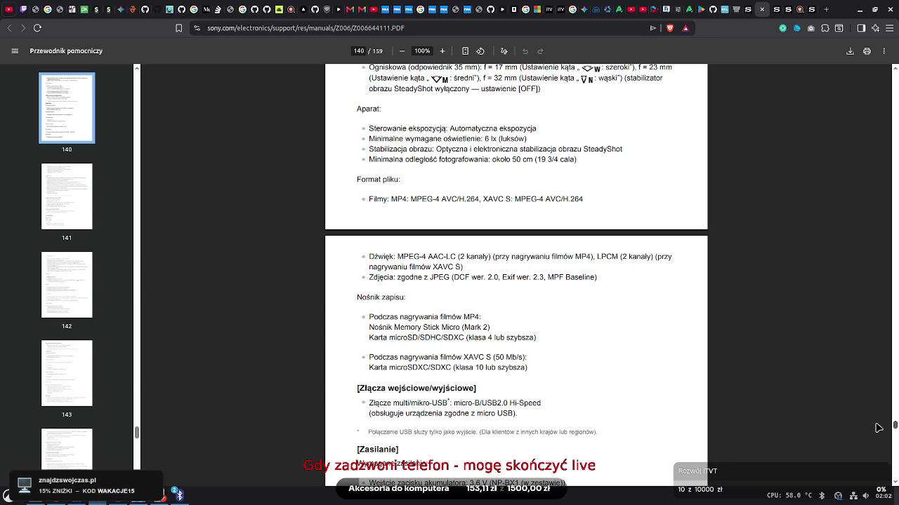
pyautogui.scroll(10, 878, 429)
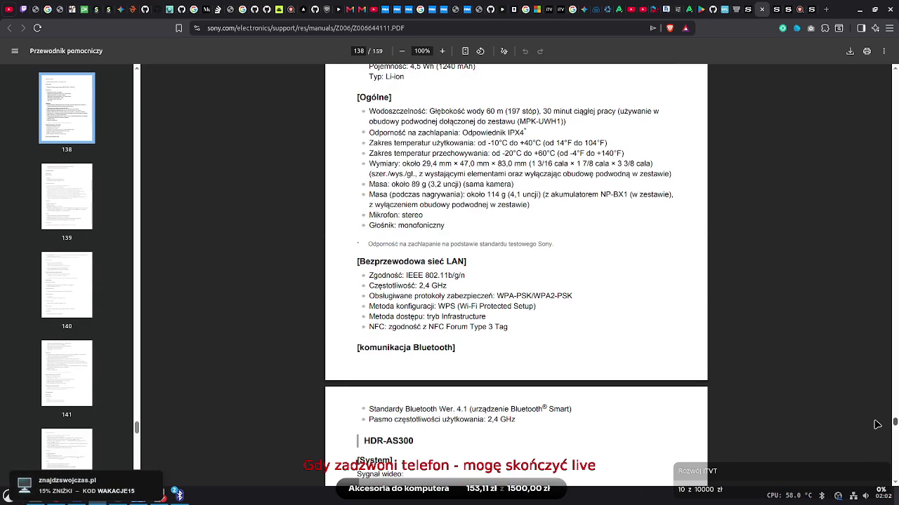
pyautogui.scroll(1, 877, 425)
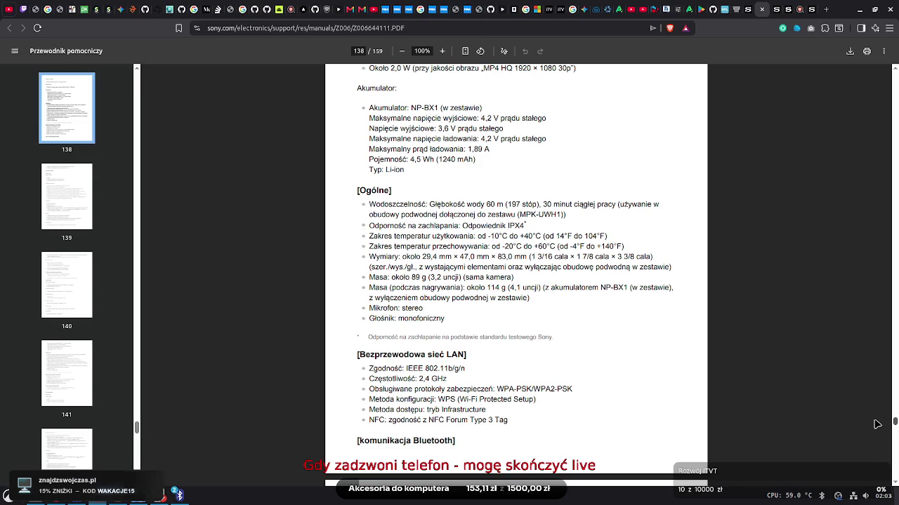
pyautogui.scroll(5, 877, 424)
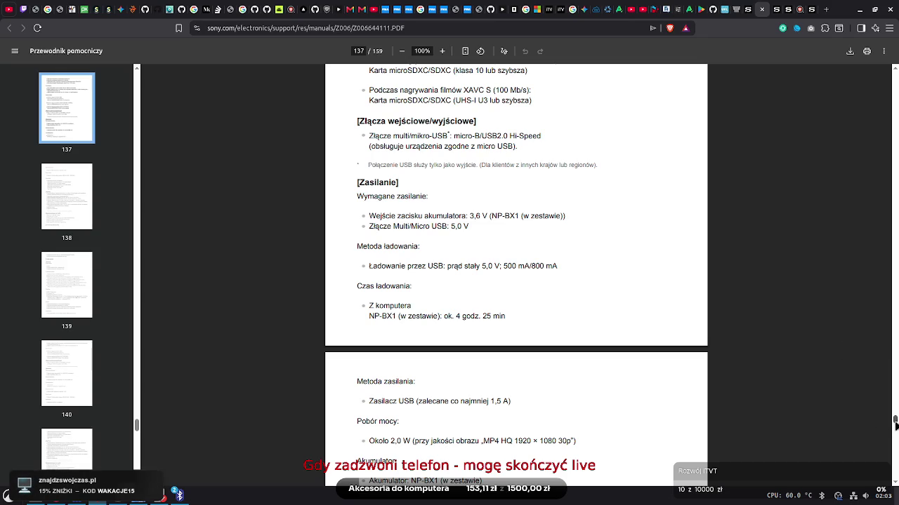
pyautogui.scroll(-10, 895, 430)
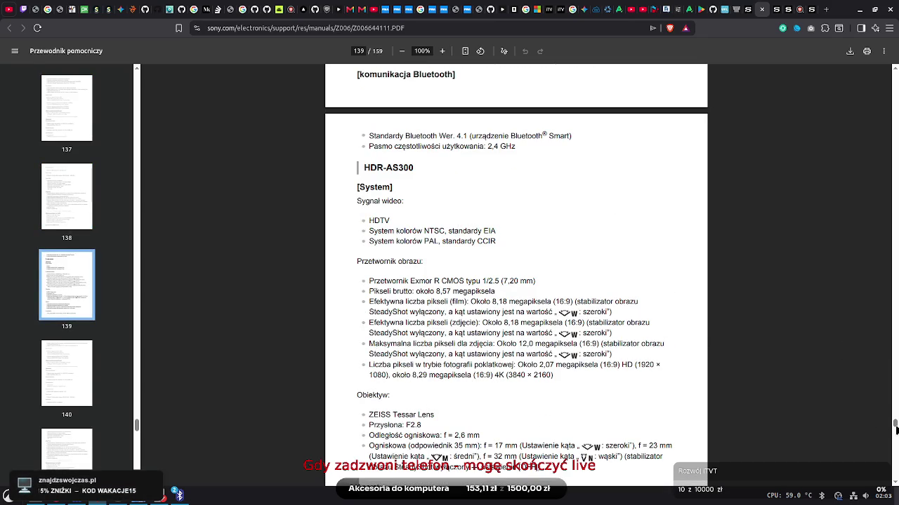
# Highlight the Bluetooth Smart and frequency band lines, read troubleshooting pages 154–155, and search for Android
pyautogui.moveTo(485, 146); pyautogui.dragTo(475, 114)
pyautogui.click(498, 188)
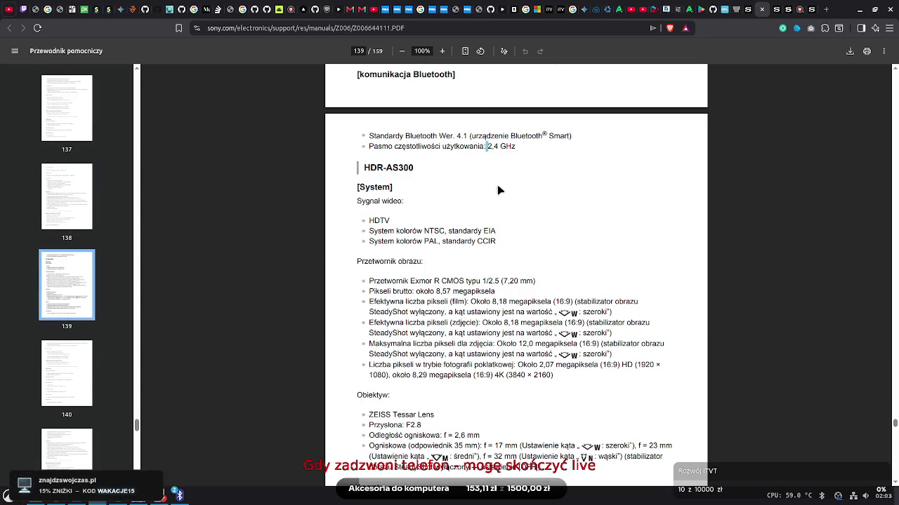
pyautogui.scroll(-15, 896, 448)
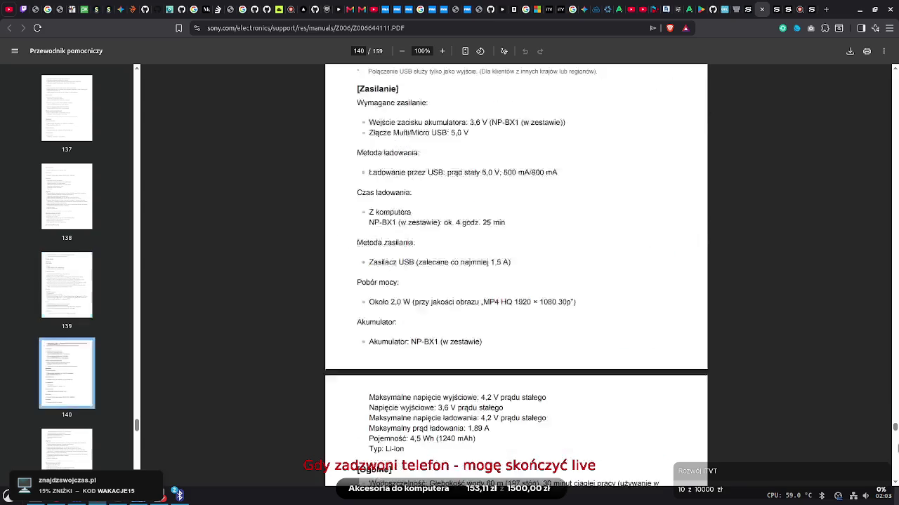
pyautogui.scroll(-8, 896, 450)
pyautogui.scroll(-8, 896, 449)
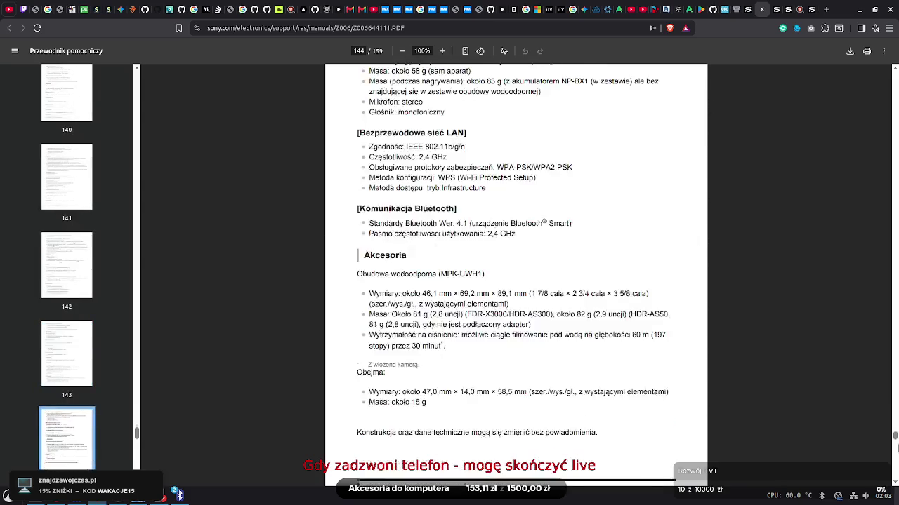
pyautogui.scroll(-3, 895, 443)
pyautogui.scroll(-15, 896, 464)
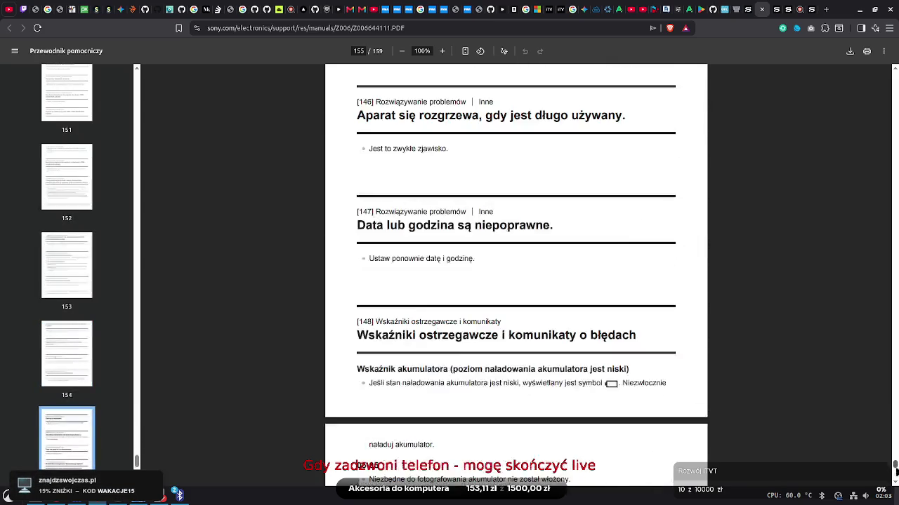
pyautogui.scroll(8, 895, 472)
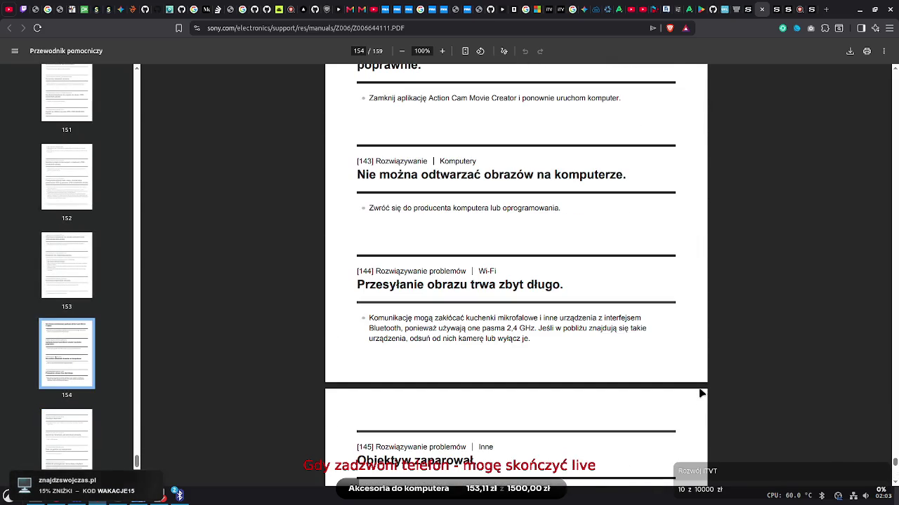
pyautogui.hotkey('ctrl', 'f')
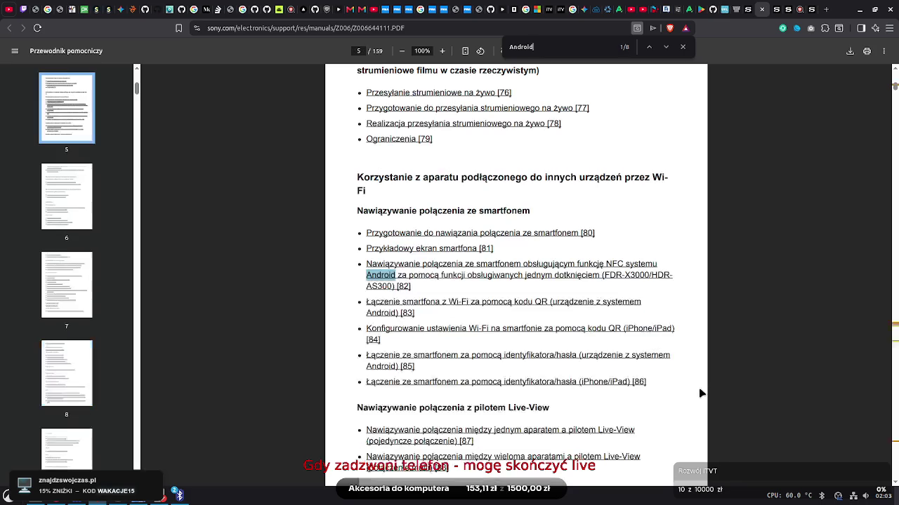
# Step through the Android matches to the last one on page 145, then close the search
pyautogui.click(667, 47)
pyautogui.click(666, 47)
pyautogui.click(666, 47)
pyautogui.click(666, 47)
pyautogui.click(666, 47)
pyautogui.click(666, 47)
pyautogui.click(666, 47)
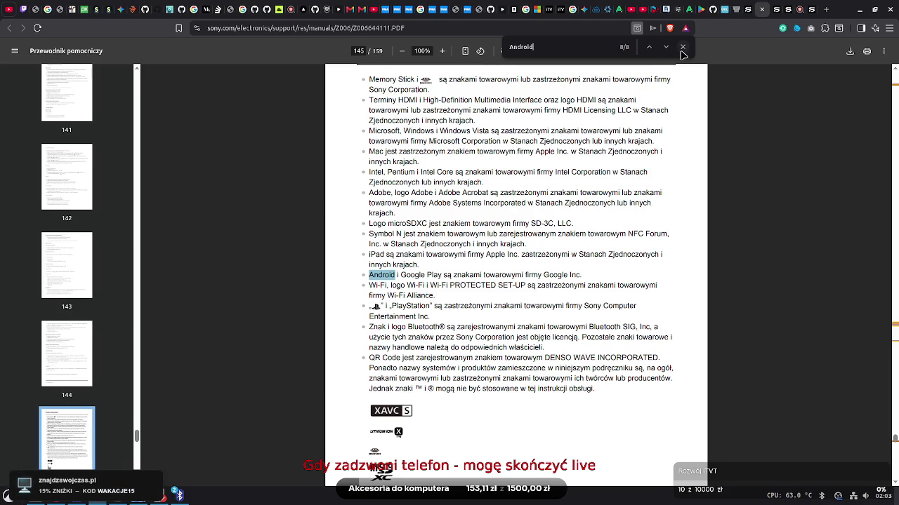
pyautogui.click(683, 47)
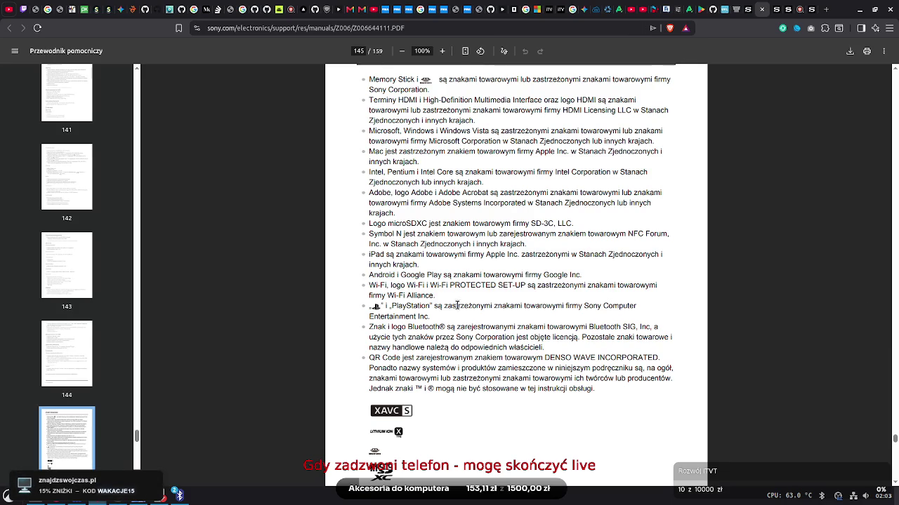
# Scroll to the final page 159 with the Twitter and Facebook posting-error messages
pyautogui.moveTo(894, 440); pyautogui.dragTo(895, 476)
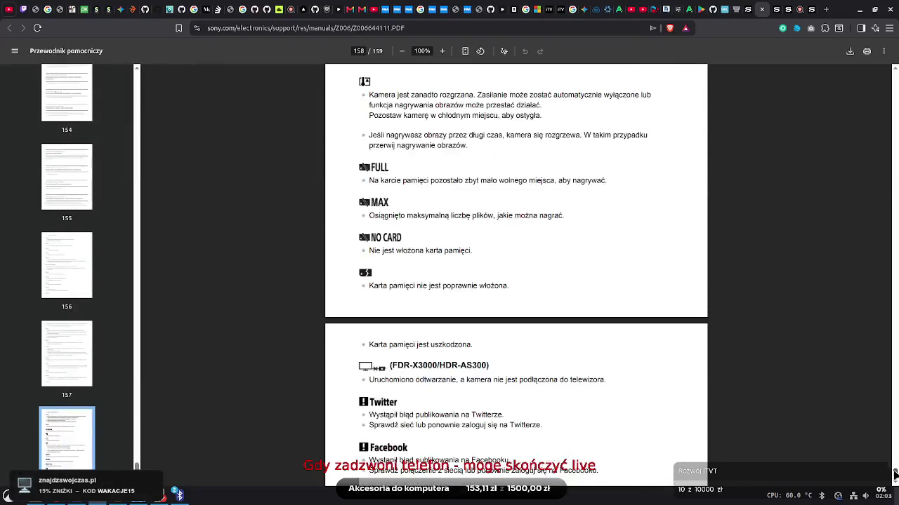
pyautogui.scroll(2, 541, 336)
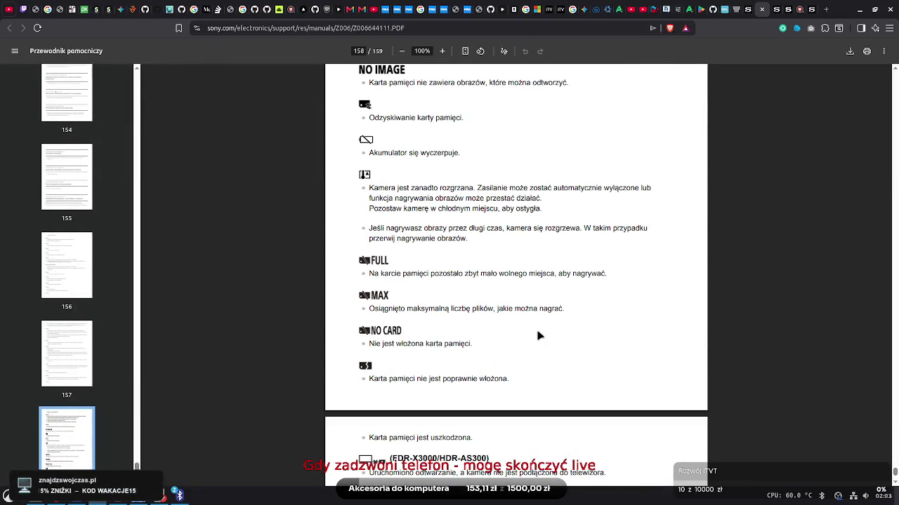
pyautogui.moveTo(462, 273); pyautogui.dragTo(497, 478)
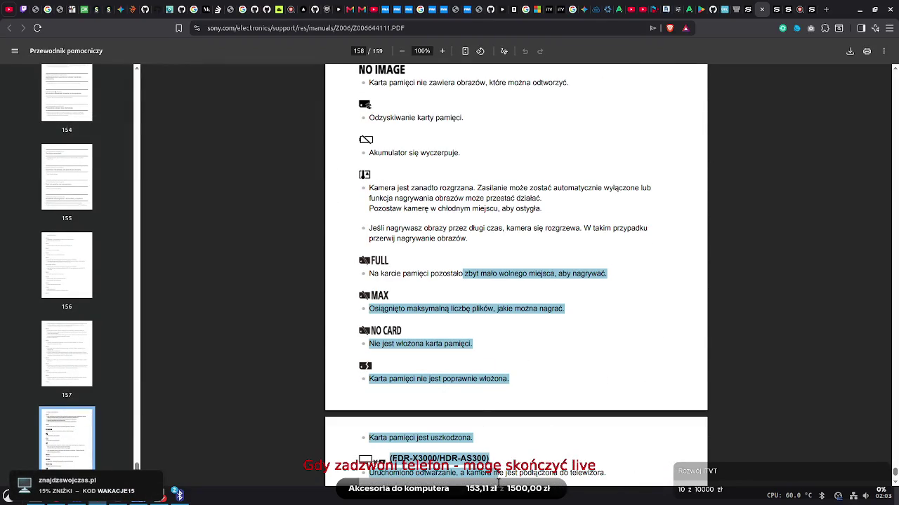
pyautogui.click(519, 403)
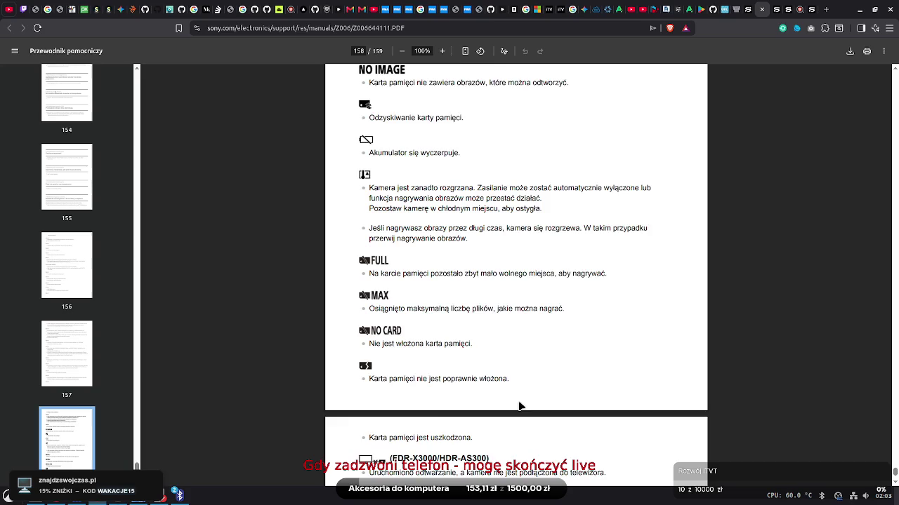
pyautogui.scroll(-3, 519, 406)
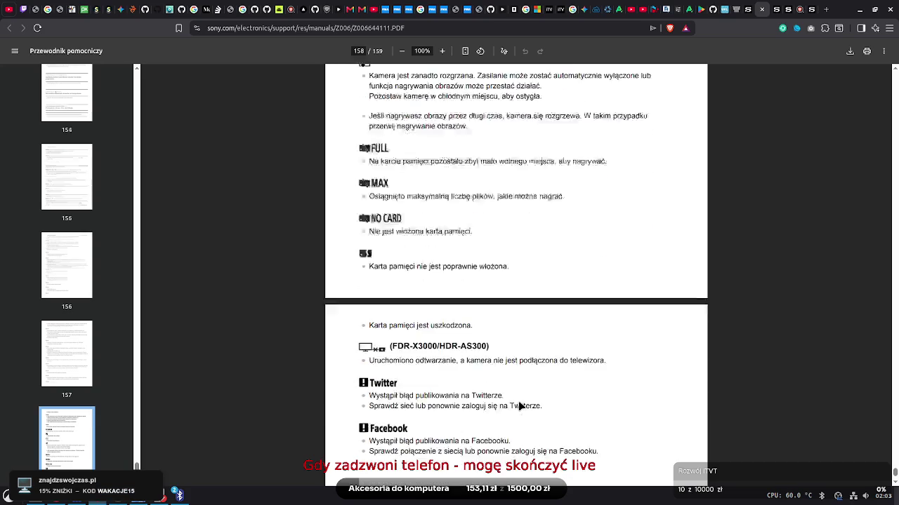
pyautogui.scroll(-6, 519, 406)
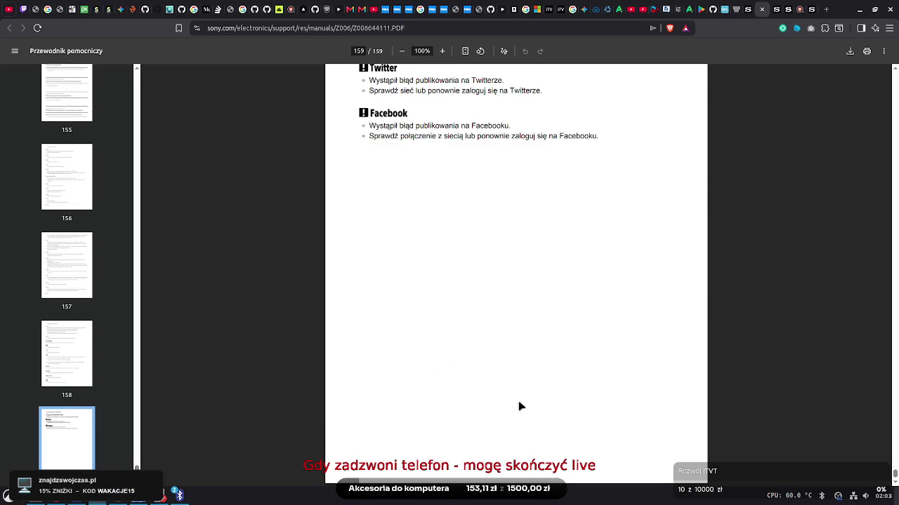
pyautogui.scroll(1, 520, 406)
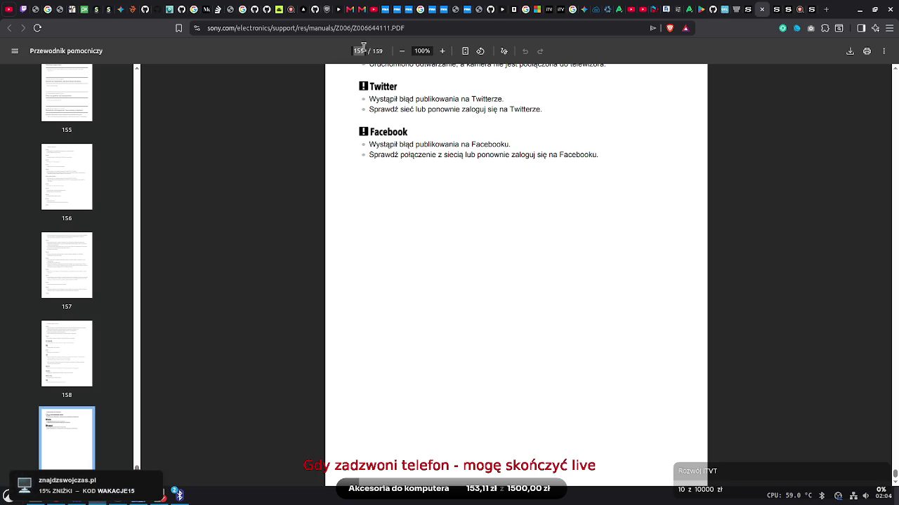
# Jump to page 65 and select the line about the pairing-complete beep
pyautogui.write('65')
pyautogui.press('Return')
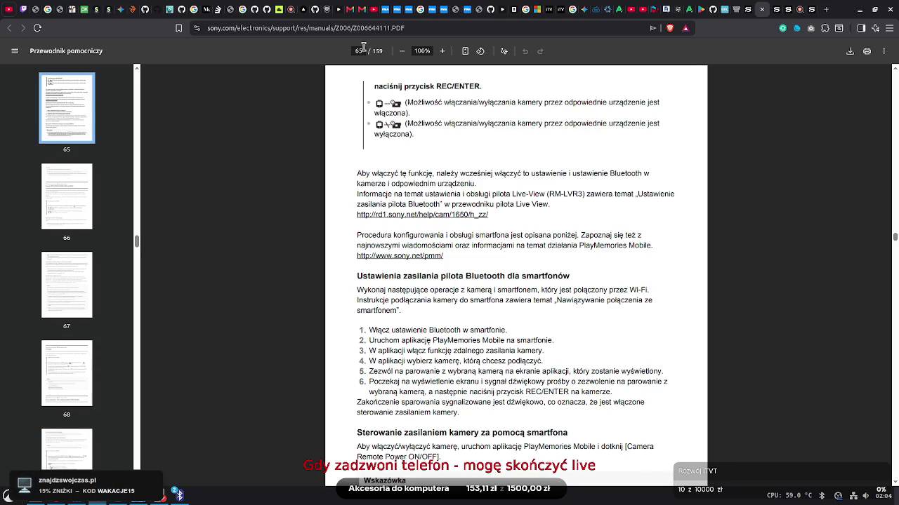
pyautogui.scroll(3, 896, 70)
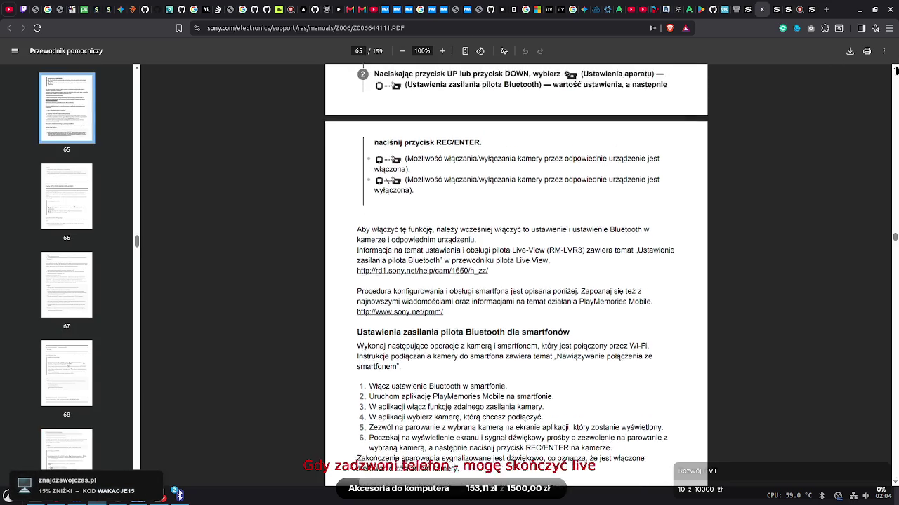
pyautogui.scroll(5, 896, 70)
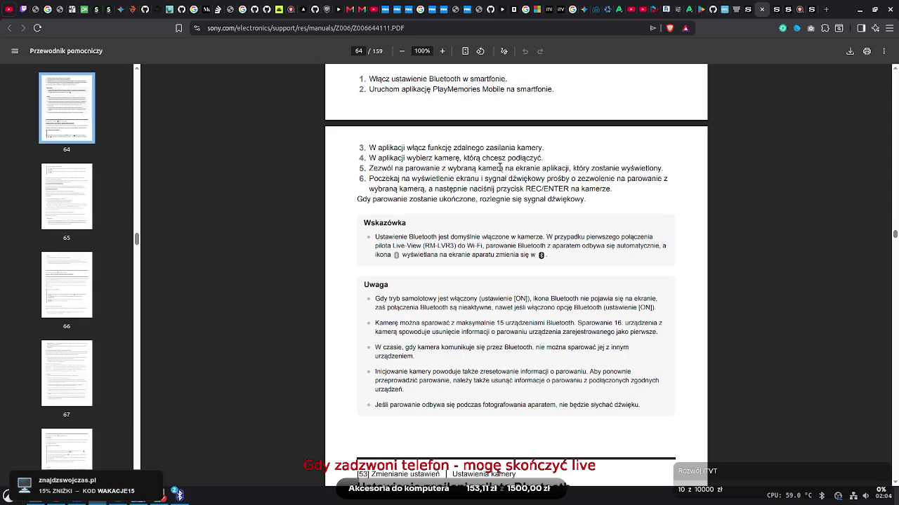
pyautogui.moveTo(356, 200)
pyautogui.mouseDown()
pyautogui.moveTo(588, 211)
pyautogui.moveTo(588, 200)
pyautogui.mouseUp()
pyautogui.click(587, 199)
# Scroll through the remote-power pages up to 66 and return to the Arena chat
pyautogui.click(895, 487)
pyautogui.scroll(-4, 895, 486)
pyautogui.scroll(-9, 695, 202)
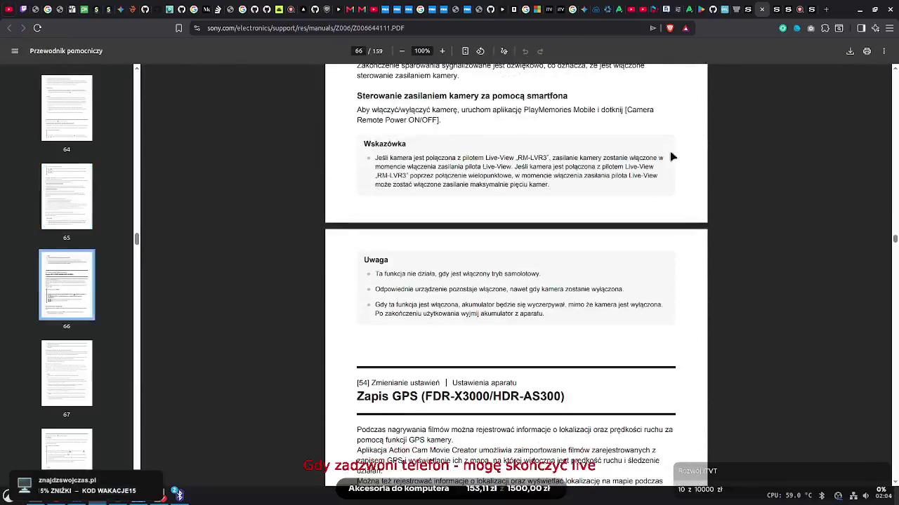
pyautogui.click(733, 9)
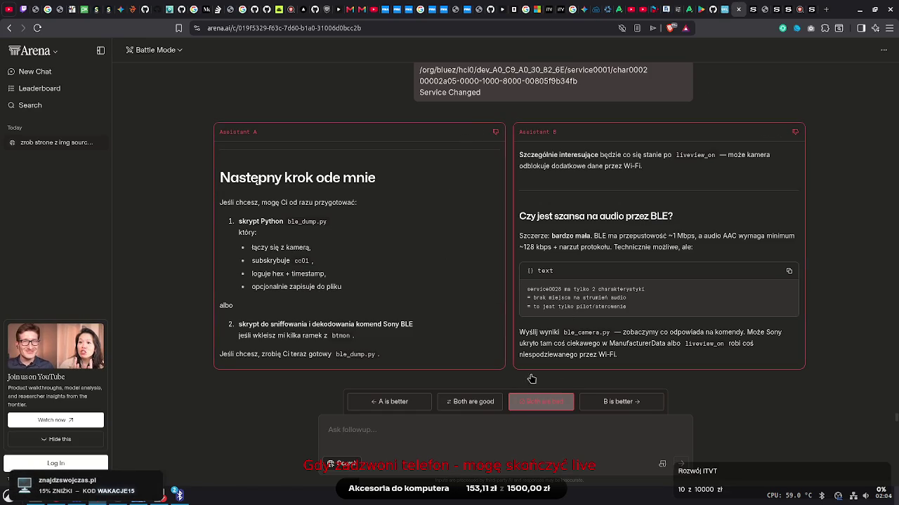
# Vote 'Both are bad' on the Arena battle and close the Sony support tab
pyautogui.click(538, 403)
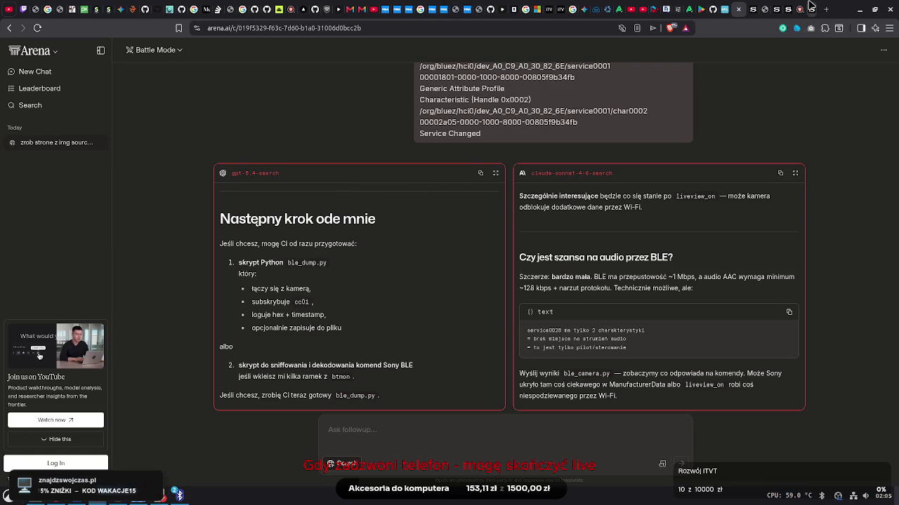
pyautogui.click(808, 10)
pyautogui.click(808, 10)
# Close the remaining leftover tabs until the Sony PDF manual is in front
pyautogui.click(797, 8)
pyautogui.click(785, 7)
pyautogui.click(766, 7)
pyautogui.click(758, 6)
pyautogui.click(767, 7)
pyautogui.click(777, 6)
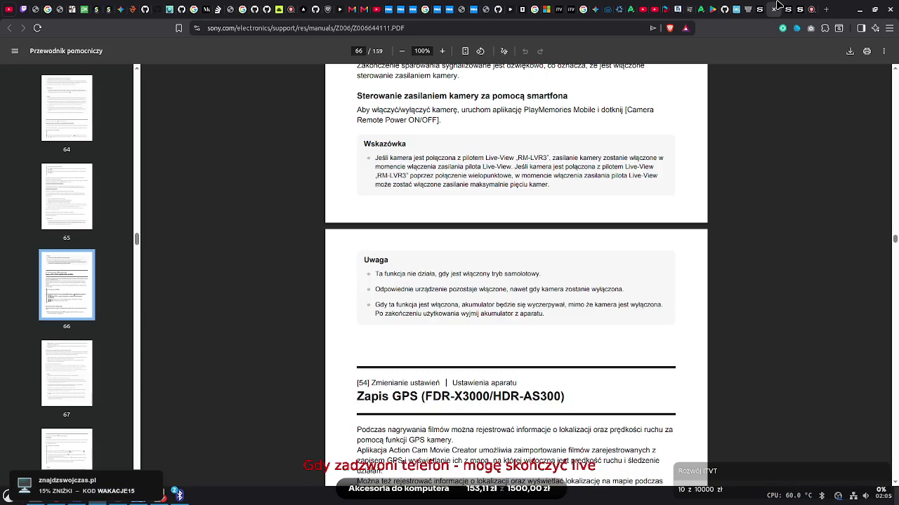
# Scroll up from page 66 and select parts of the Bluetooth setting and pairing description
pyautogui.click(894, 71)
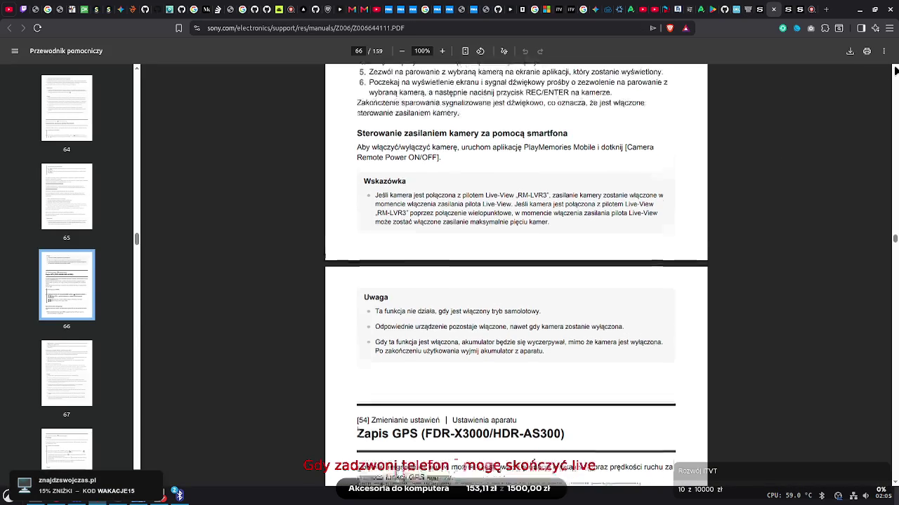
pyautogui.scroll(10, 895, 70)
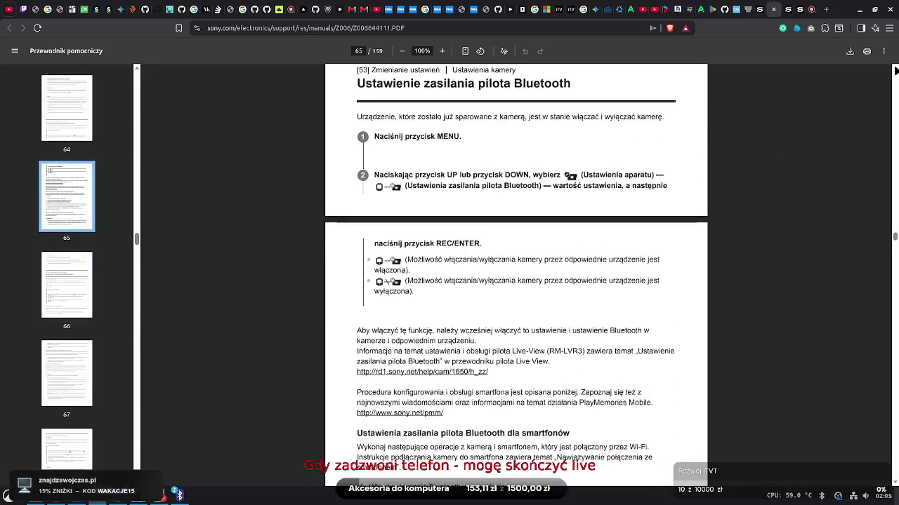
pyautogui.scroll(5, 894, 71)
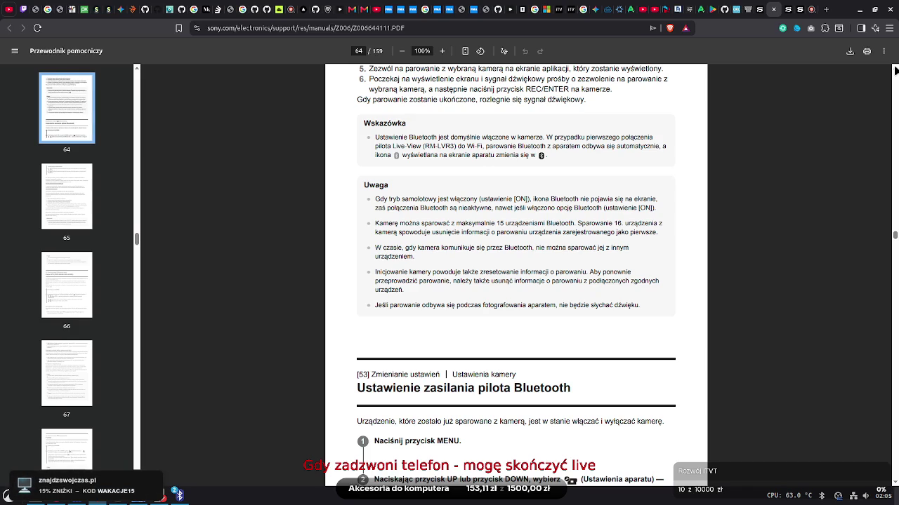
pyautogui.scroll(4, 516, 273)
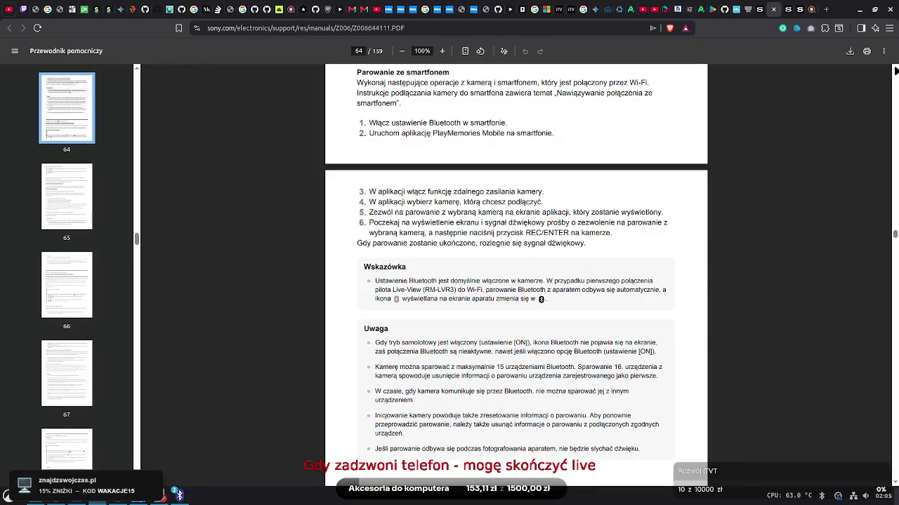
pyautogui.scroll(8, 516, 274)
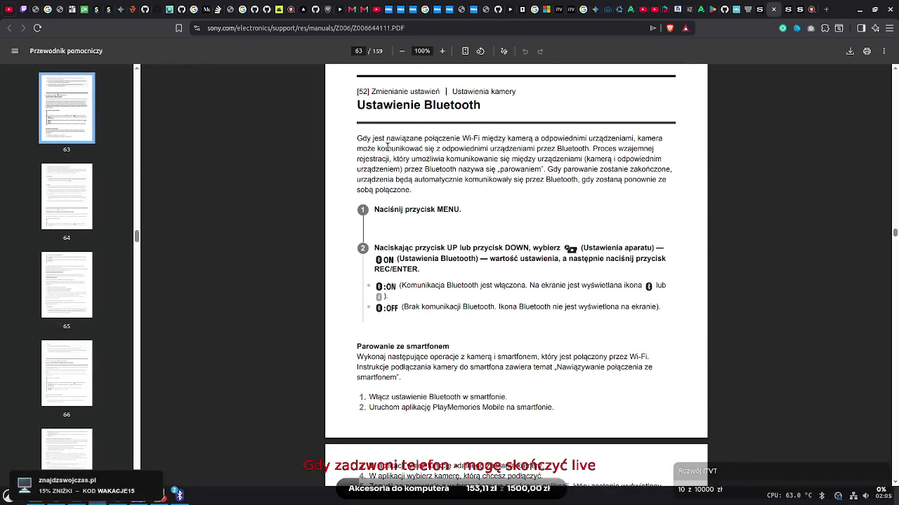
pyautogui.moveTo(357, 138); pyautogui.dragTo(681, 157)
pyautogui.moveTo(393, 170)
pyautogui.mouseDown()
pyautogui.moveTo(652, 189)
pyautogui.moveTo(680, 171)
pyautogui.mouseUp()
pyautogui.click(680, 171)
# Continue up, selecting the Uwaga note, delayed Wi-Fi icon note and device-connection warning
pyautogui.click(894, 68)
pyautogui.scroll(5, 894, 68)
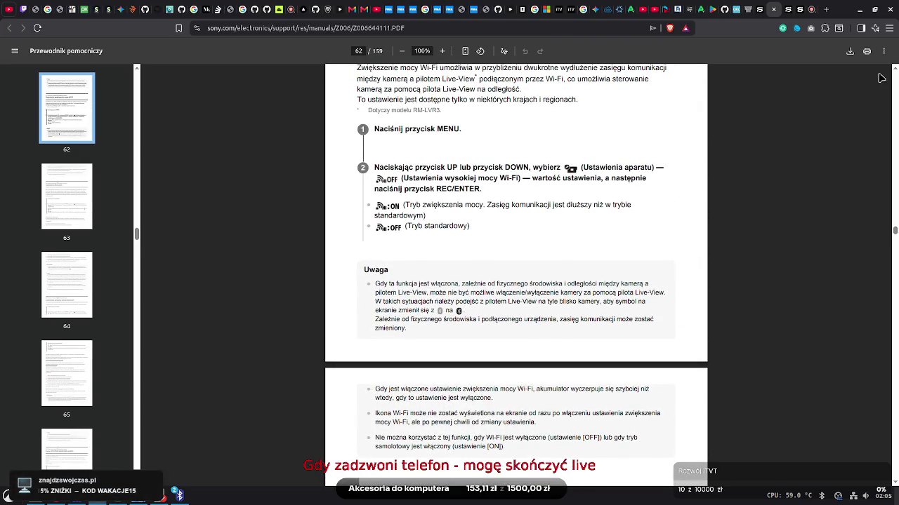
pyautogui.moveTo(376, 285)
pyautogui.mouseDown()
pyautogui.moveTo(557, 302)
pyautogui.moveTo(674, 292)
pyautogui.mouseUp()
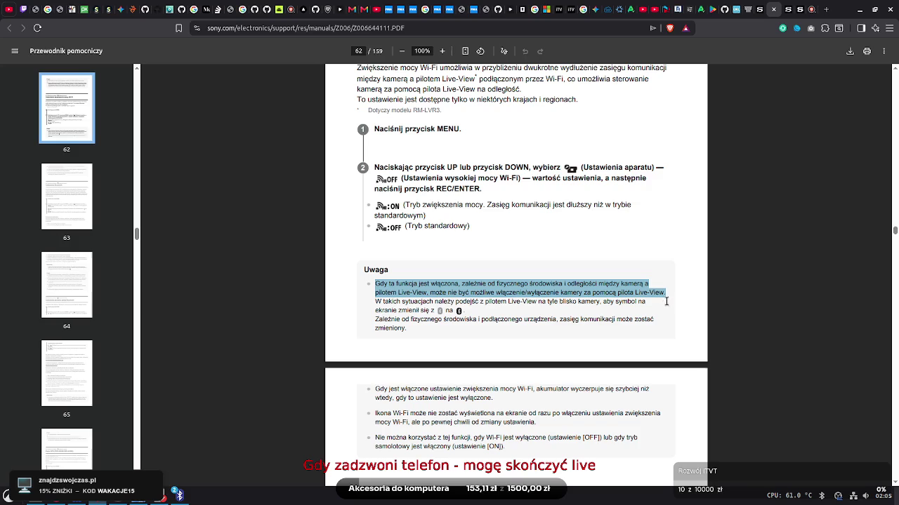
pyautogui.click(627, 317)
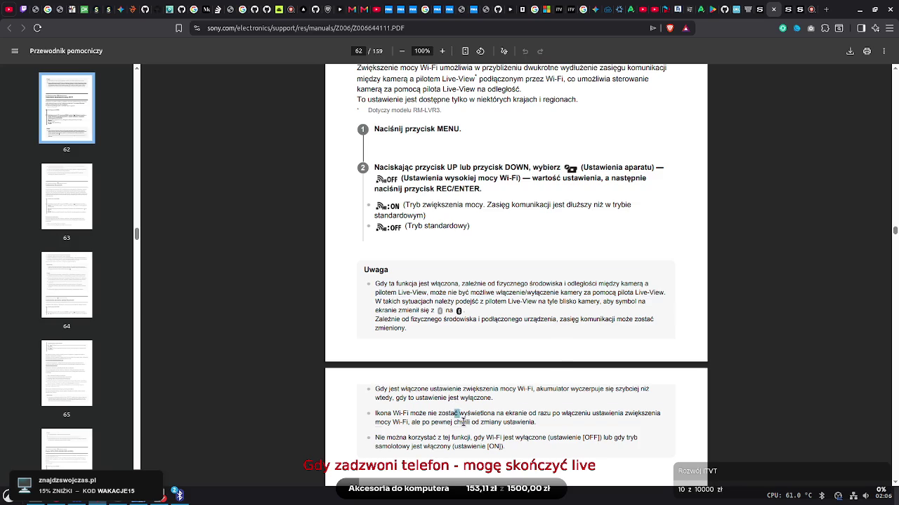
pyautogui.moveTo(457, 414); pyautogui.dragTo(469, 438)
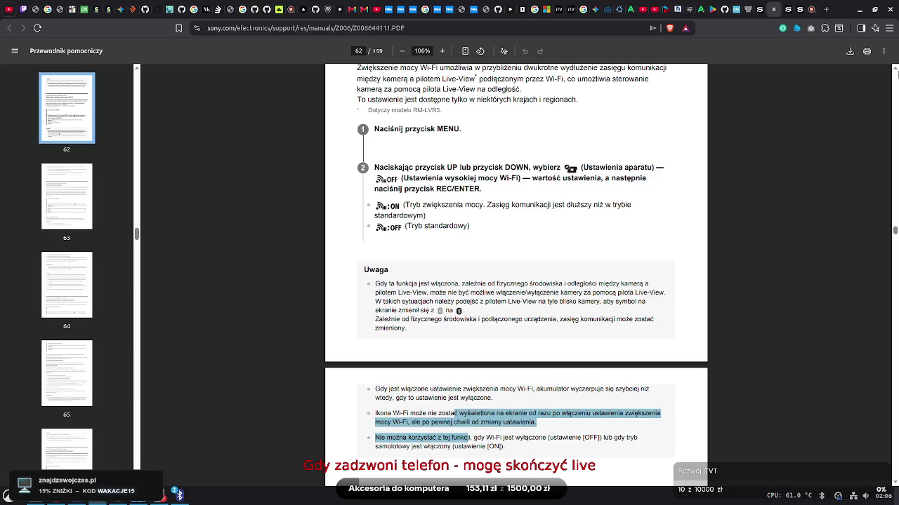
pyautogui.scroll(3, 895, 72)
pyautogui.scroll(5, 895, 72)
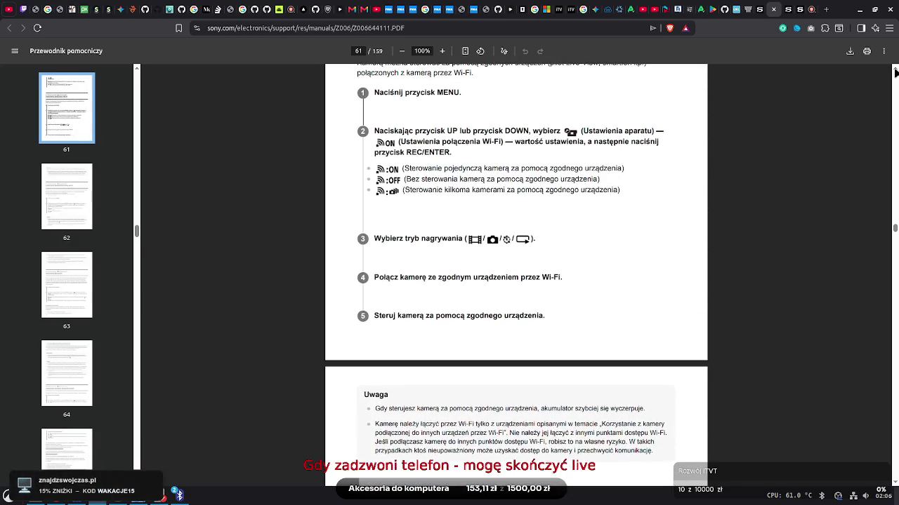
pyautogui.moveTo(374, 424)
pyautogui.mouseDown()
pyautogui.moveTo(658, 443)
pyautogui.moveTo(650, 453)
pyautogui.moveTo(638, 416)
pyautogui.mouseUp()
# Reach page 60's Redukcja szumu wiatru section, selecting the REC/ENTER step and mikrofon note
pyautogui.click(894, 72)
pyautogui.moveTo(894, 71); pyautogui.dragTo(894, 72)
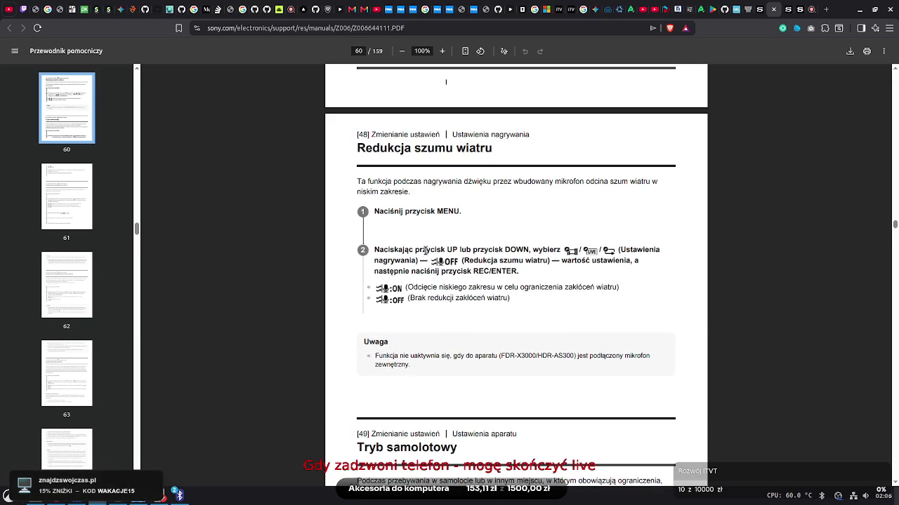
pyautogui.moveTo(377, 267)
pyautogui.mouseDown()
pyautogui.moveTo(519, 288)
pyautogui.moveTo(618, 287)
pyautogui.mouseUp()
pyautogui.click(540, 298)
pyautogui.moveTo(614, 360)
pyautogui.mouseDown()
pyautogui.moveTo(653, 359)
pyautogui.moveTo(635, 360)
pyautogui.moveTo(626, 375)
pyautogui.moveTo(403, 372)
pyautogui.moveTo(408, 365)
pyautogui.mouseUp()
pyautogui.click(412, 358)
pyautogui.click(476, 328)
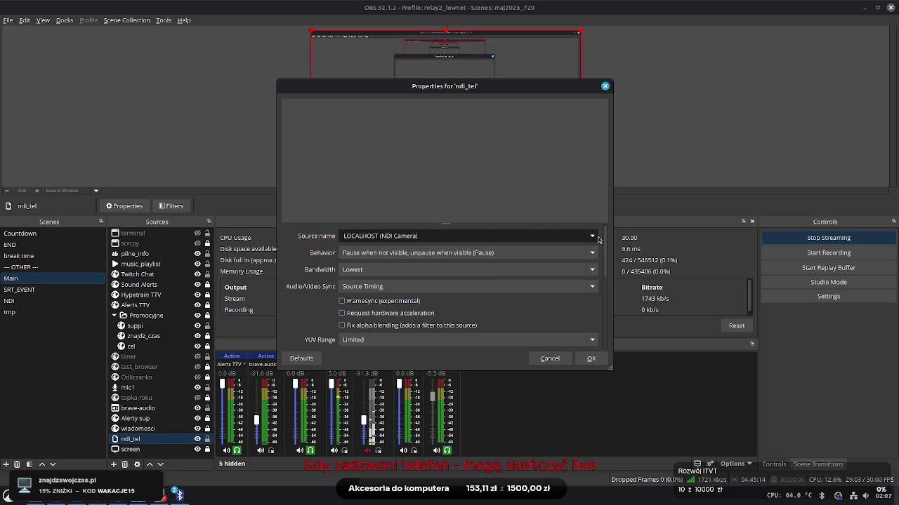
# Set ndi_tel's Source name to the desktop OBS NDI output, confirm, and deselect the source
pyautogui.click(542, 237)
pyautogui.click(547, 250)
pyautogui.click(591, 358)
pyautogui.click(296, 142)
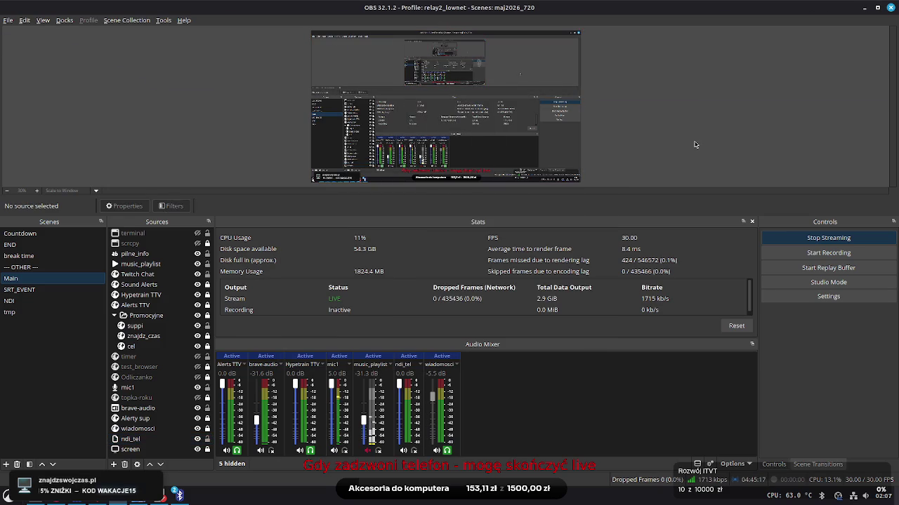